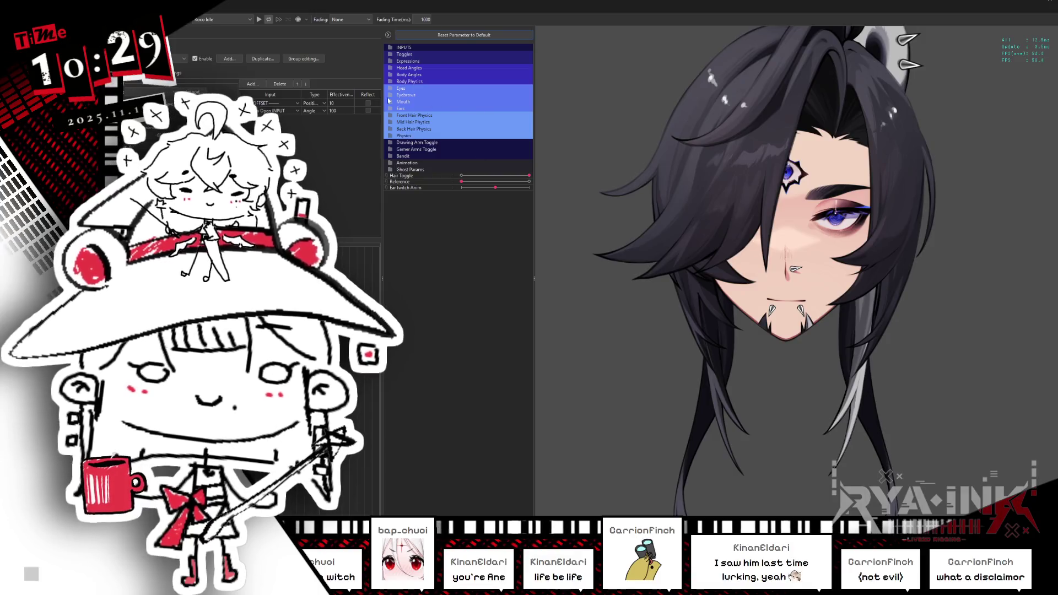
Open the Toggles folder in the viewer's parameter list and scroll through its on/off sliders.
{"action": "left_click", "coordinate": [391, 55]}
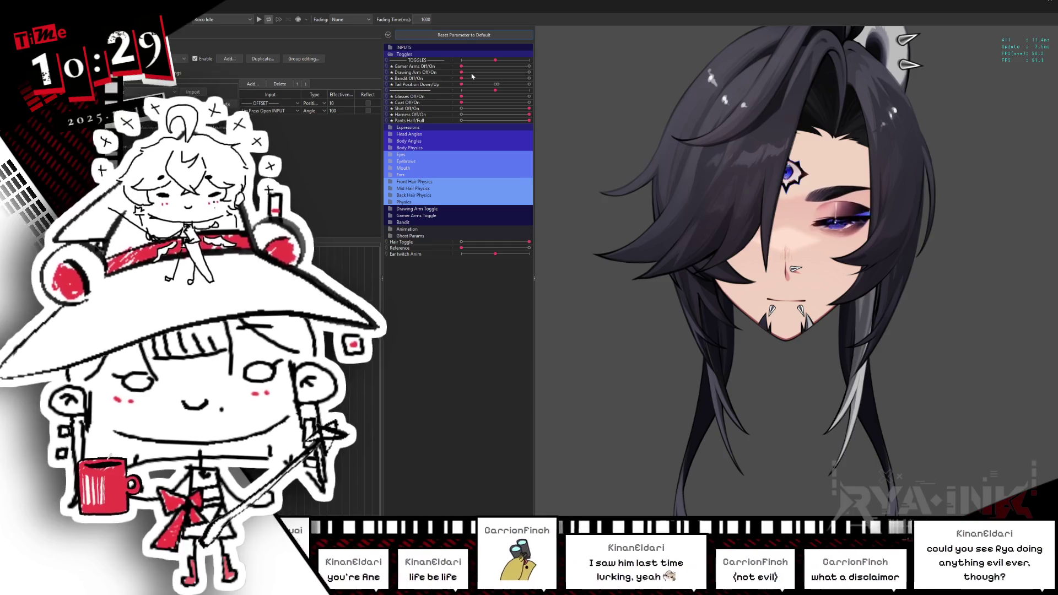
{"action": "scroll", "coordinate": [835, 258], "scroll_direction": "down", "scroll_amount": 5}
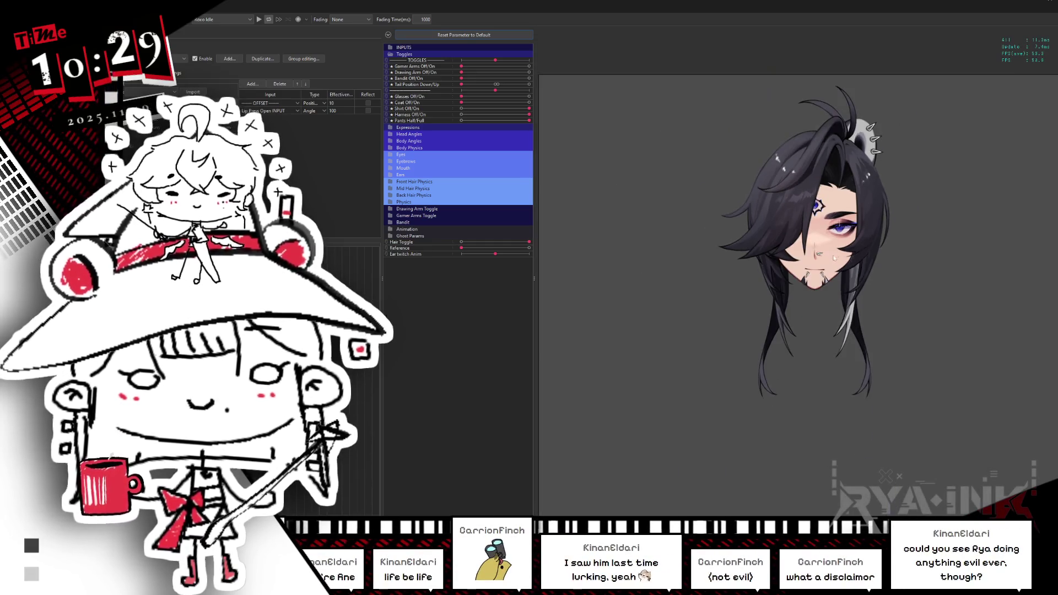
{"action": "scroll", "coordinate": [893, 166], "scroll_direction": "up", "scroll_amount": 8}
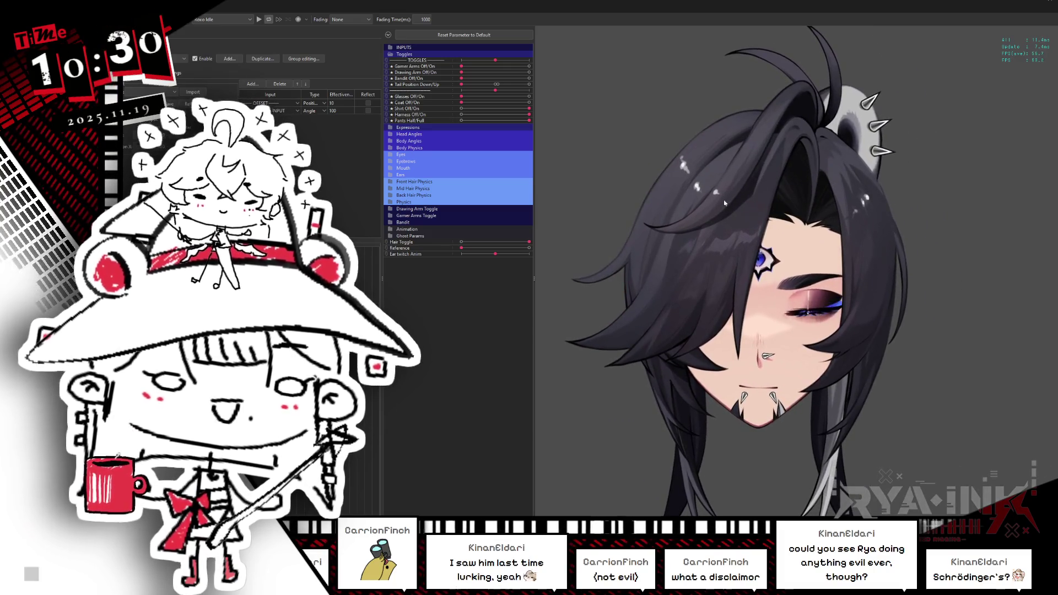
{"action": "scroll", "coordinate": [745, 228], "scroll_direction": "down", "scroll_amount": 3}
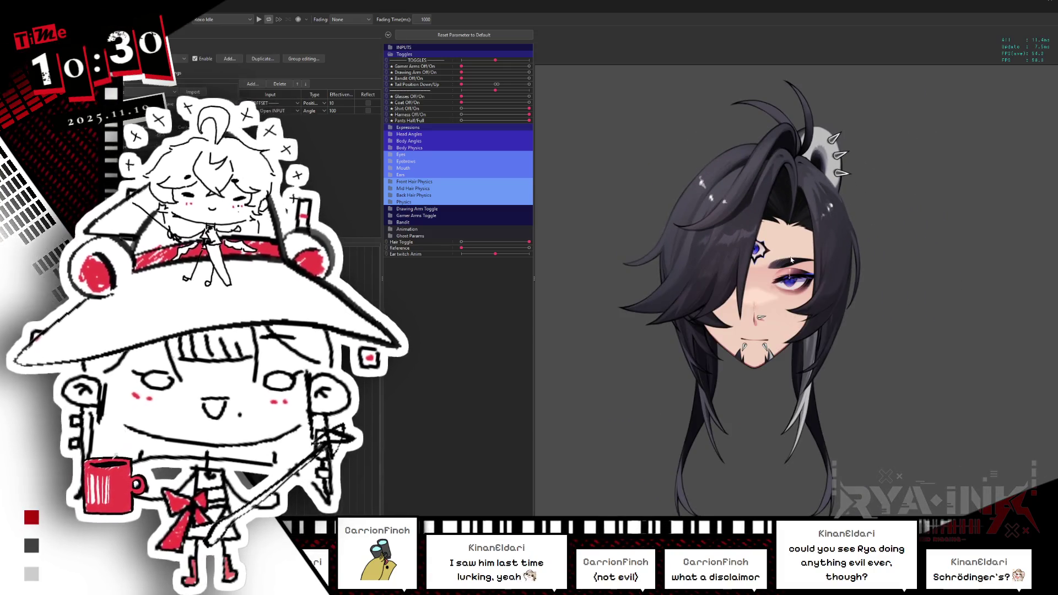
{"action": "scroll", "coordinate": [792, 260], "scroll_direction": "up", "scroll_amount": 3}
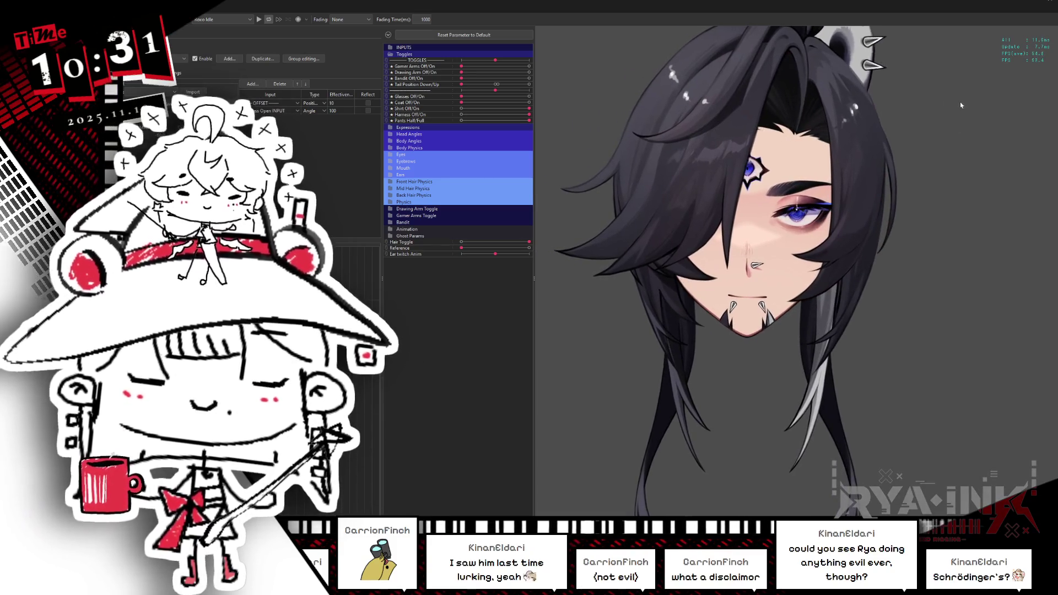
{"action": "left_click", "coordinate": [1044, 4]}
Drag the Hair Toggle parameter to 0 to hide the hair and expose the forehead.
{"action": "scroll", "coordinate": [702, 246], "scroll_direction": "down", "scroll_amount": 2}
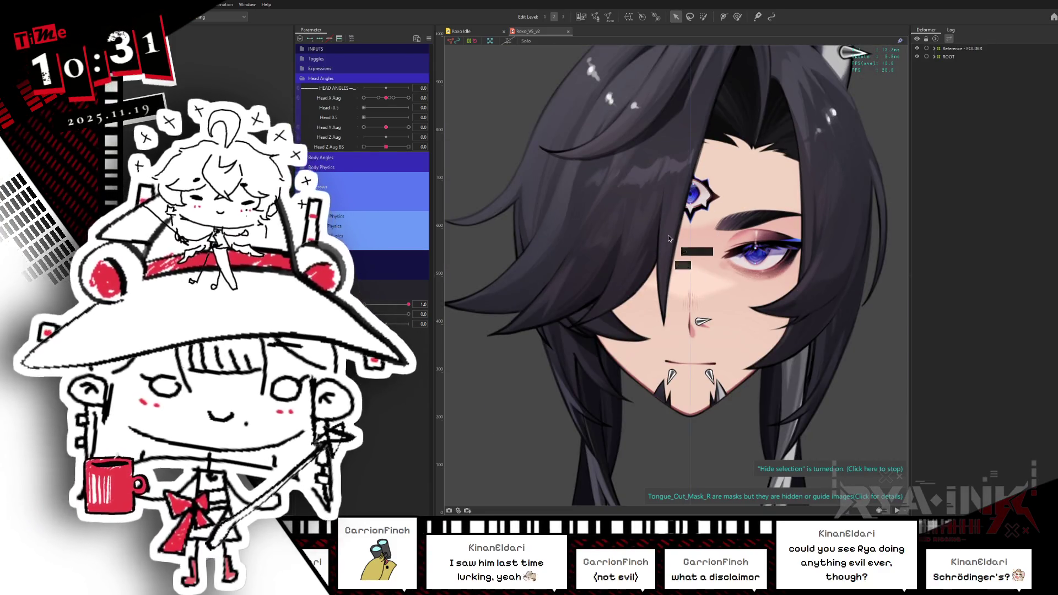
{"action": "left_click_drag", "start_coordinate": [408, 304], "coordinate": [370, 306]}
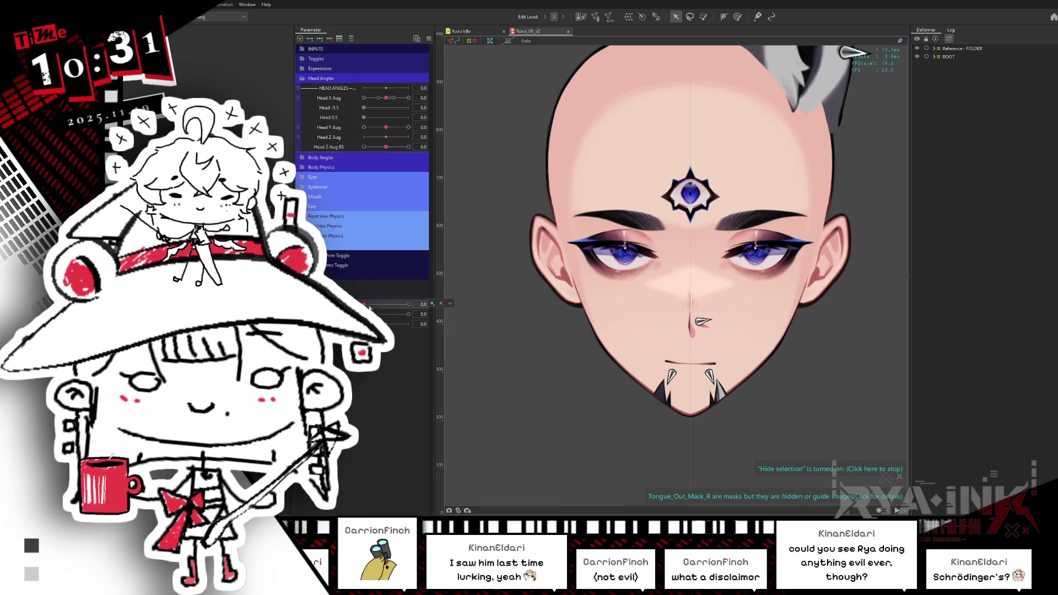
{"action": "double_click", "coordinate": [342, 304]}
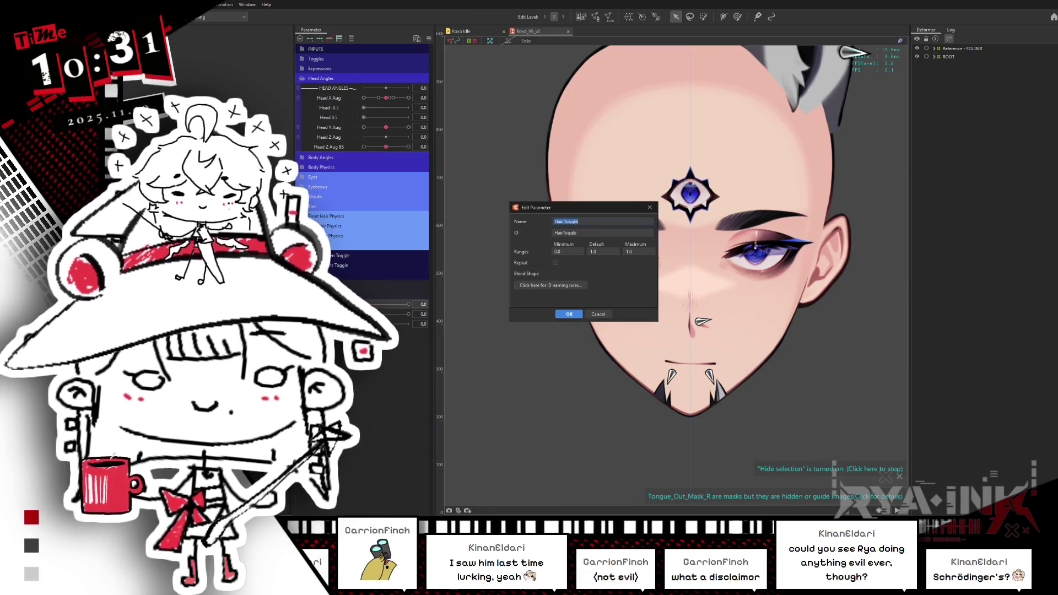
{"action": "key", "text": "Return"}
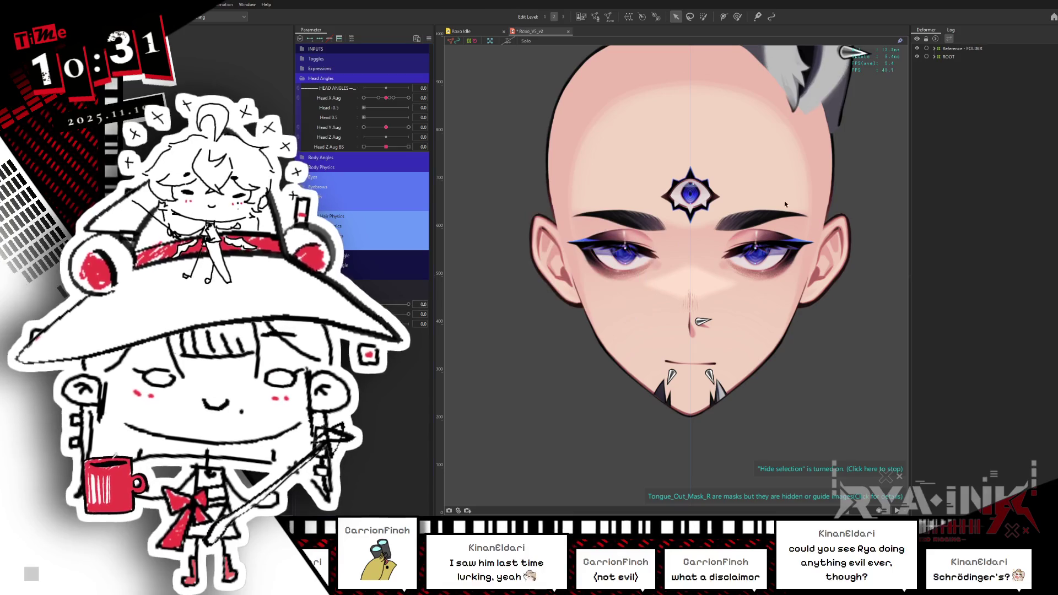
{"action": "scroll", "coordinate": [696, 182], "scroll_direction": "up", "scroll_amount": 3}
{"action": "scroll", "coordinate": [696, 182], "scroll_direction": "up", "scroll_amount": 2}
Find the third eye via Object at Cursor, select its XY deformers and eye3_spikelash1_top, then isolate it.
{"action": "right_click", "coordinate": [689, 179]}
{"action": "mouse_move", "coordinate": [717, 199]}
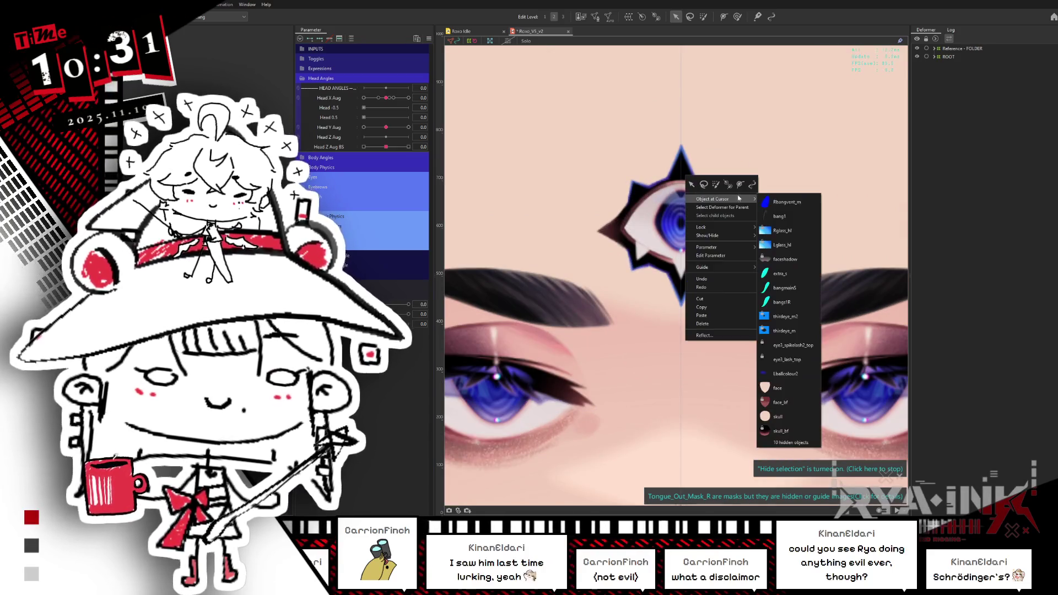
{"action": "left_click", "coordinate": [785, 373]}
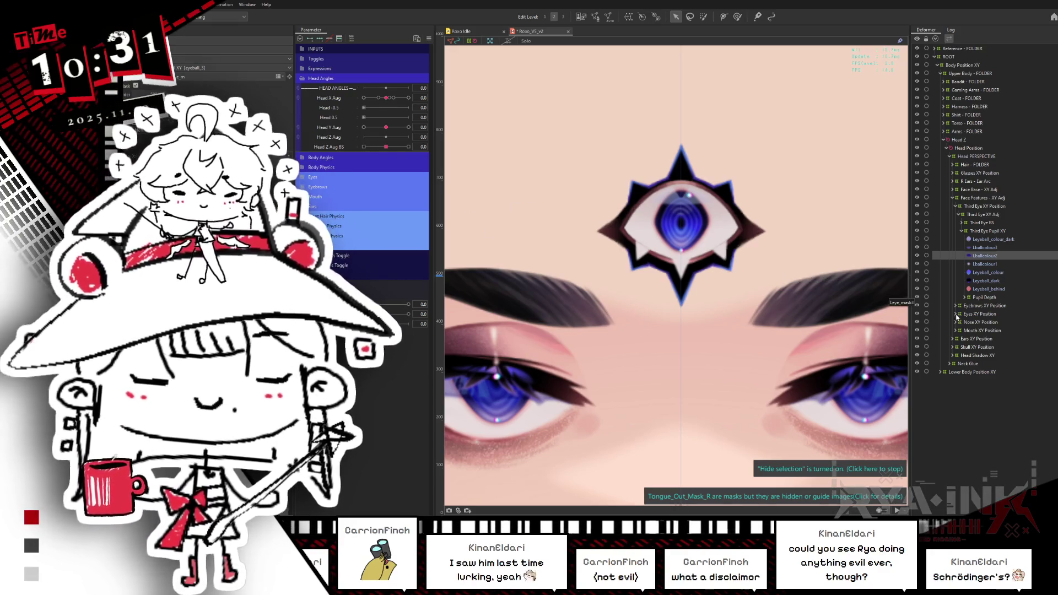
{"action": "left_click", "coordinate": [983, 231]}
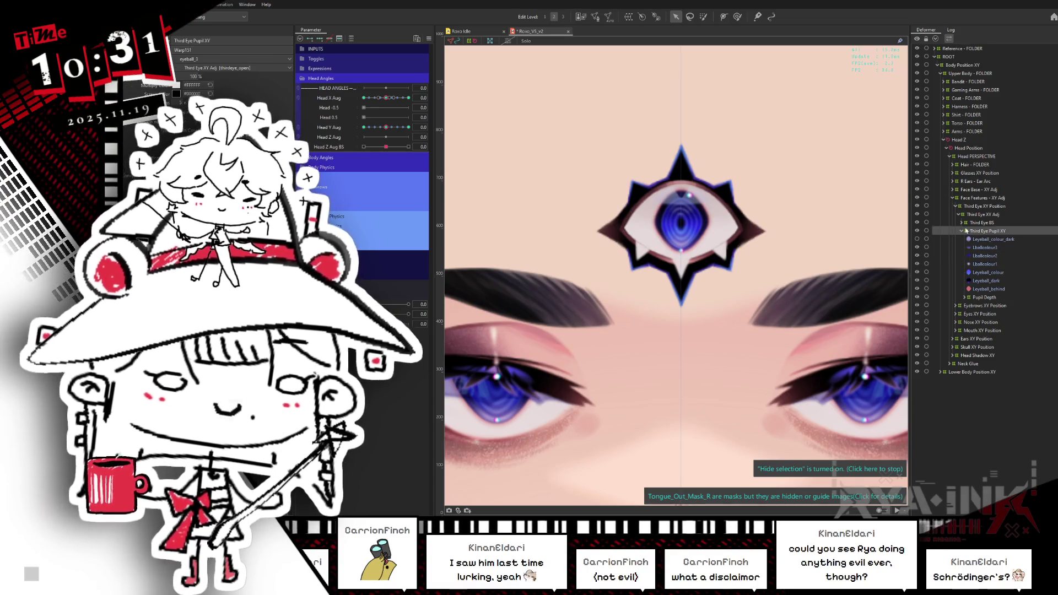
{"action": "left_click", "coordinate": [985, 207]}
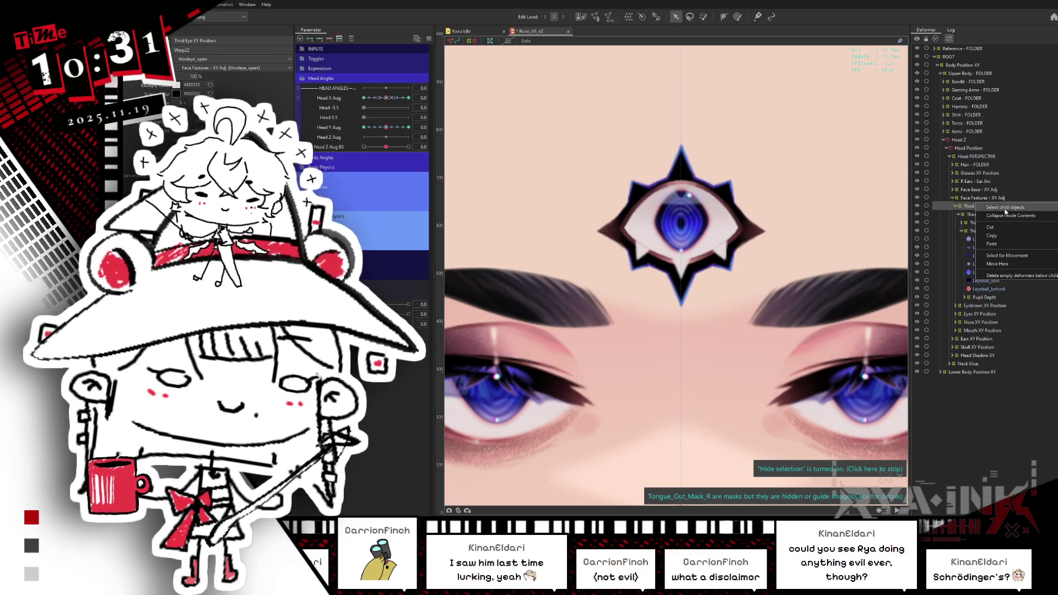
{"action": "left_click", "coordinate": [1006, 214]}
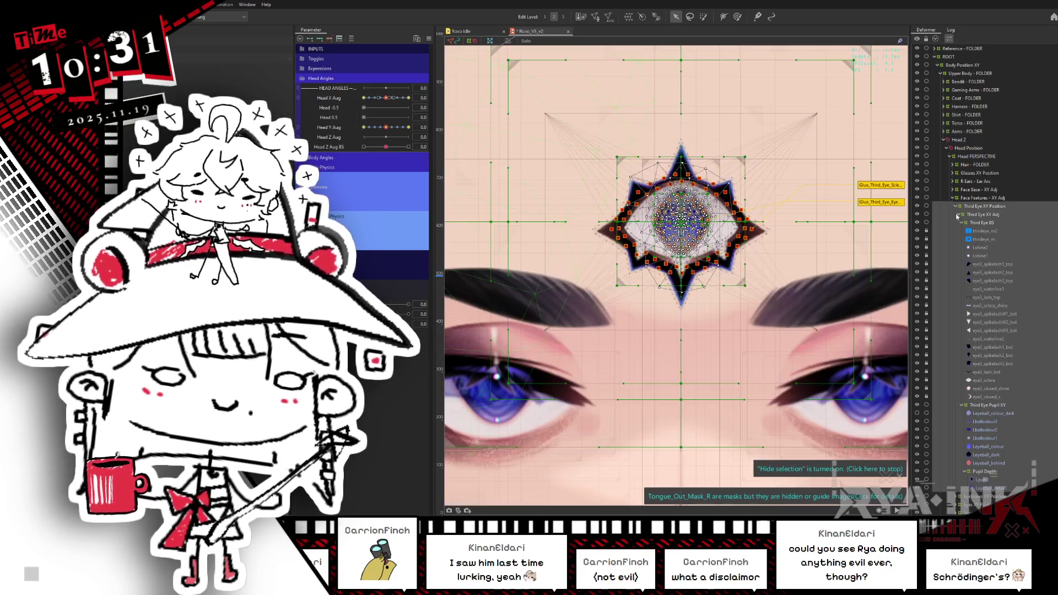
{"action": "left_click", "coordinate": [986, 264]}
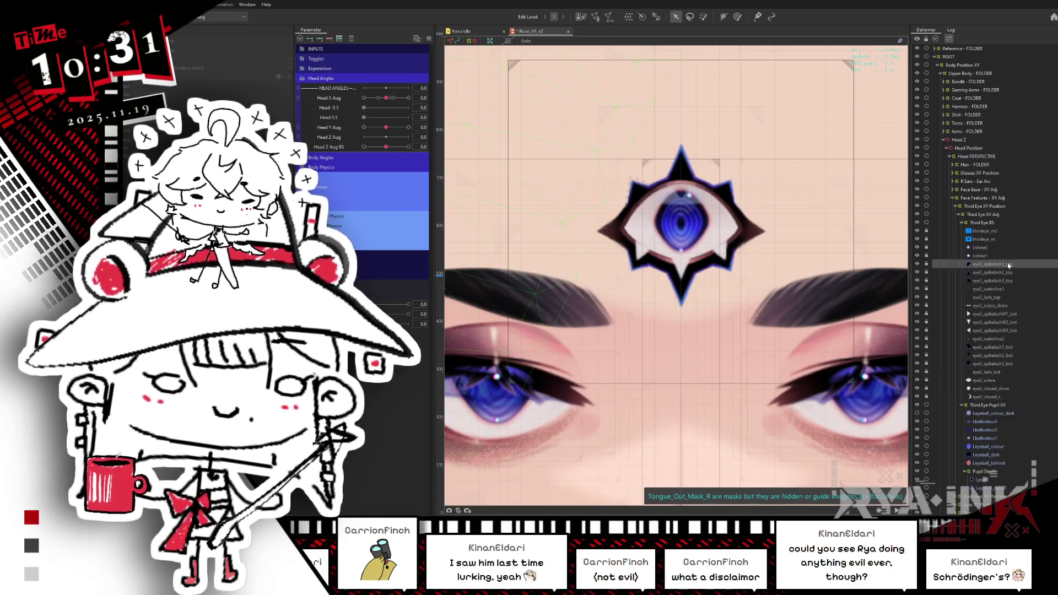
{"action": "key", "text": "ctrl+h"}
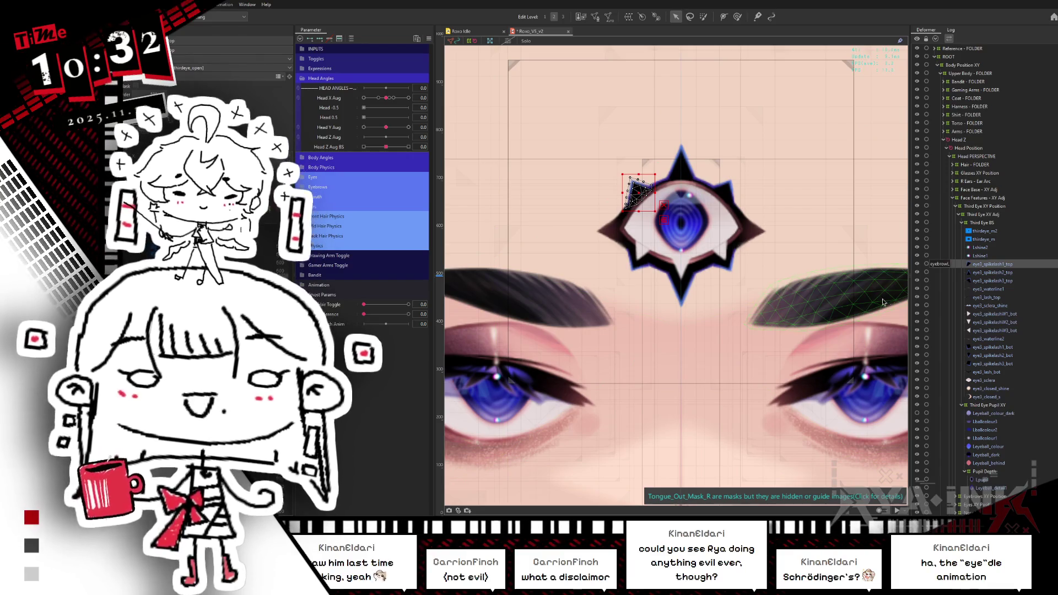
Select the three eye3_spikelash_top layers, eye3_waterline1 and eye3_lash_top, and show them alone.
{"action": "left_click", "coordinate": [995, 272]}
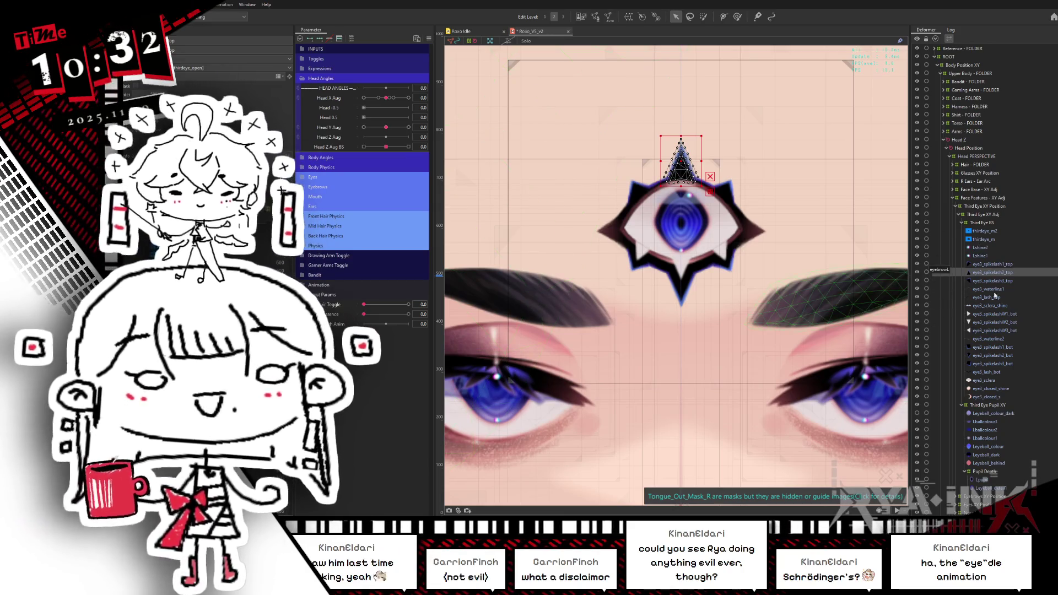
{"action": "left_click", "coordinate": [980, 281]}
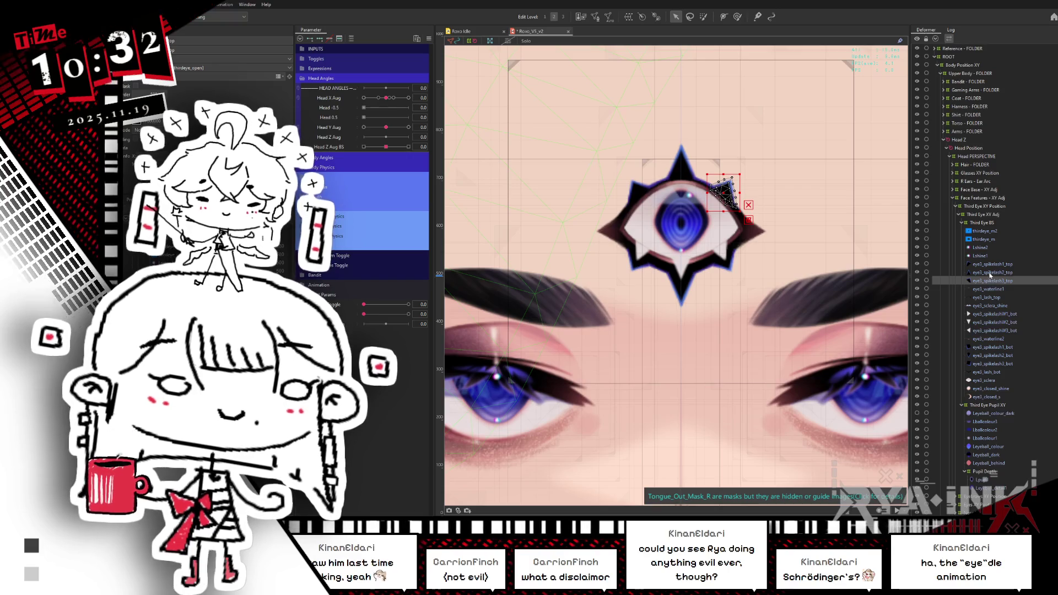
{"action": "left_click", "coordinate": [991, 272], "text": "ctrl"}
{"action": "left_click", "coordinate": [996, 265], "text": "ctrl"}
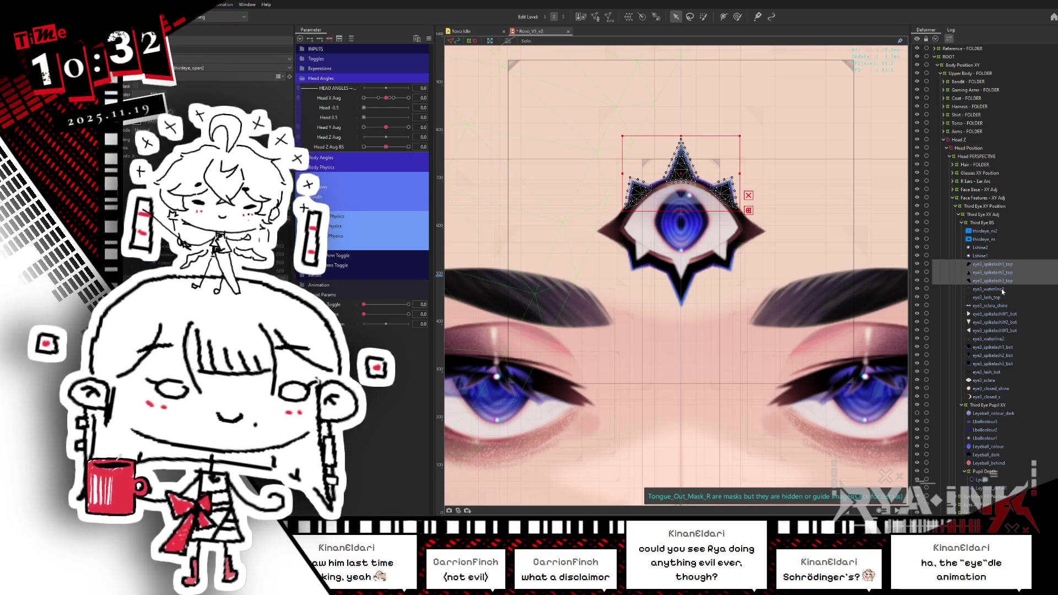
{"action": "left_click", "coordinate": [993, 290], "text": "ctrl"}
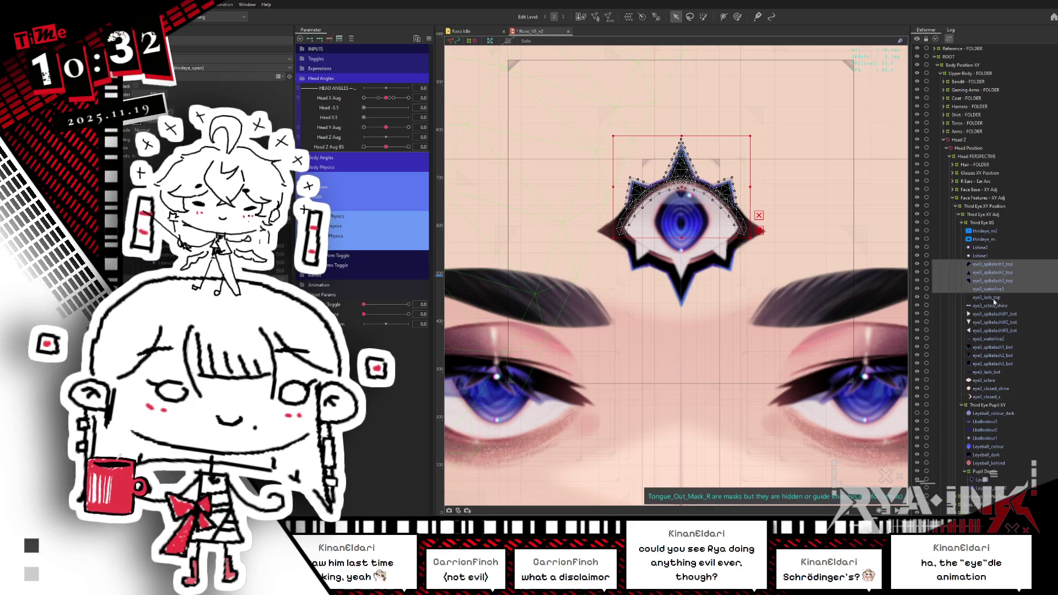
{"action": "left_click", "coordinate": [997, 298], "text": "ctrl"}
{"action": "key", "text": "ctrl+h"}
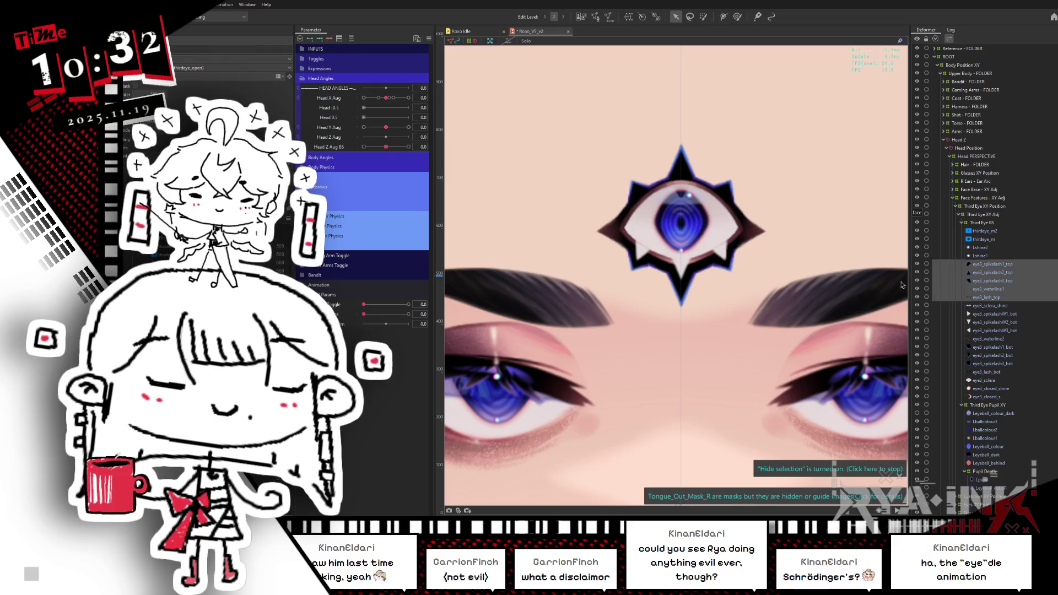
Create a warp deformer named Top Lash from the selected lash layers and select it.
{"action": "left_click", "coordinate": [629, 17]}
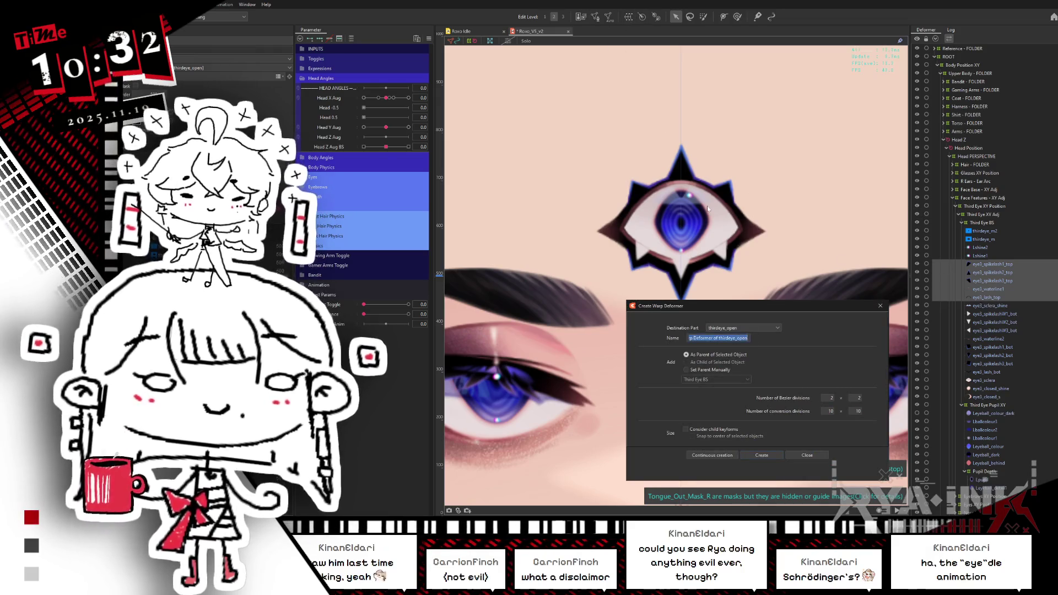
{"action": "type", "text": "Top Lash"}
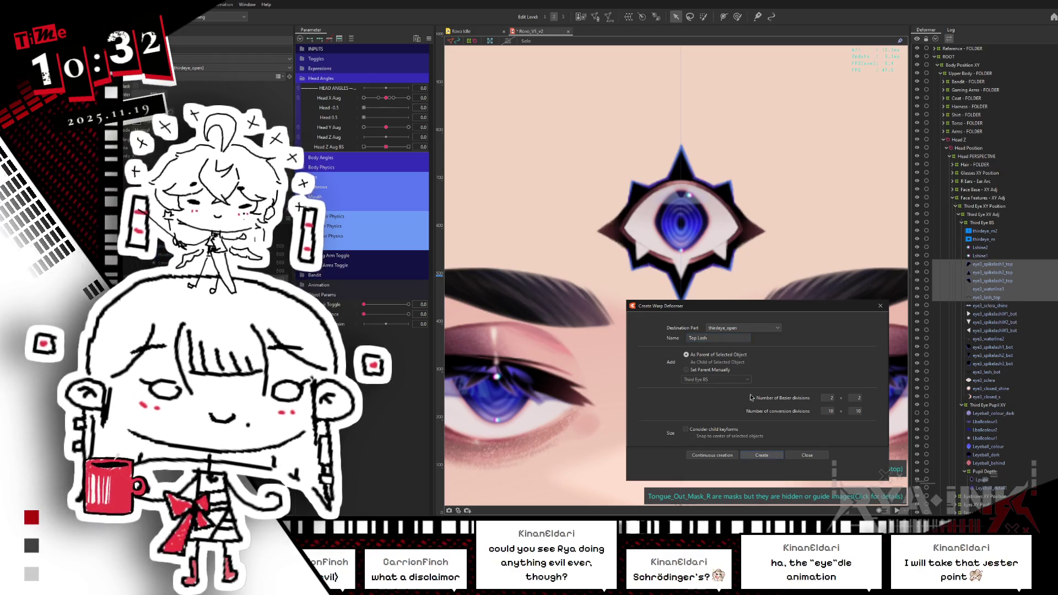
{"action": "left_click", "coordinate": [771, 456]}
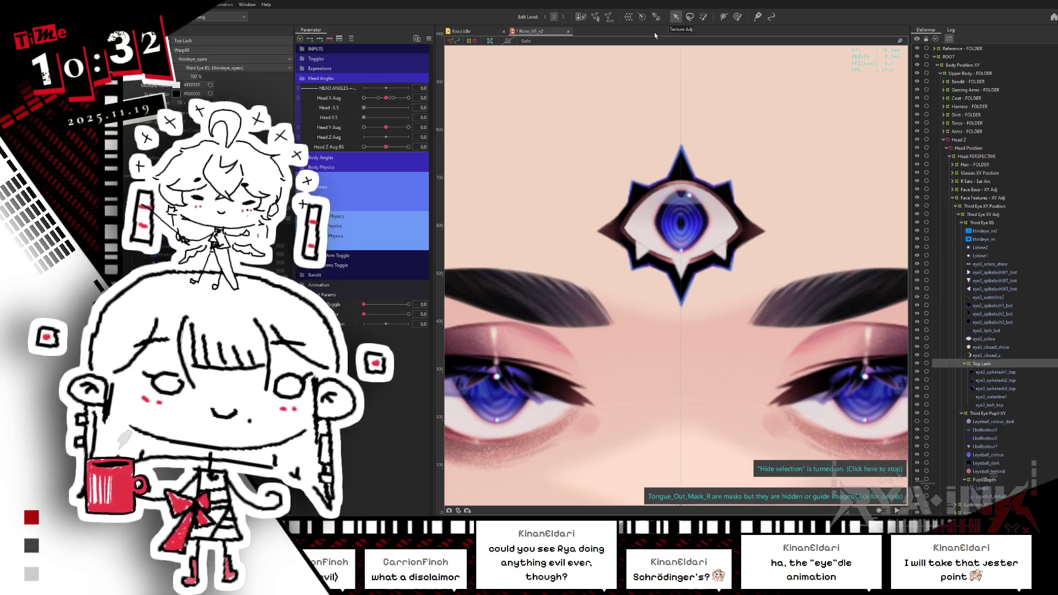
{"action": "left_click", "coordinate": [962, 413]}
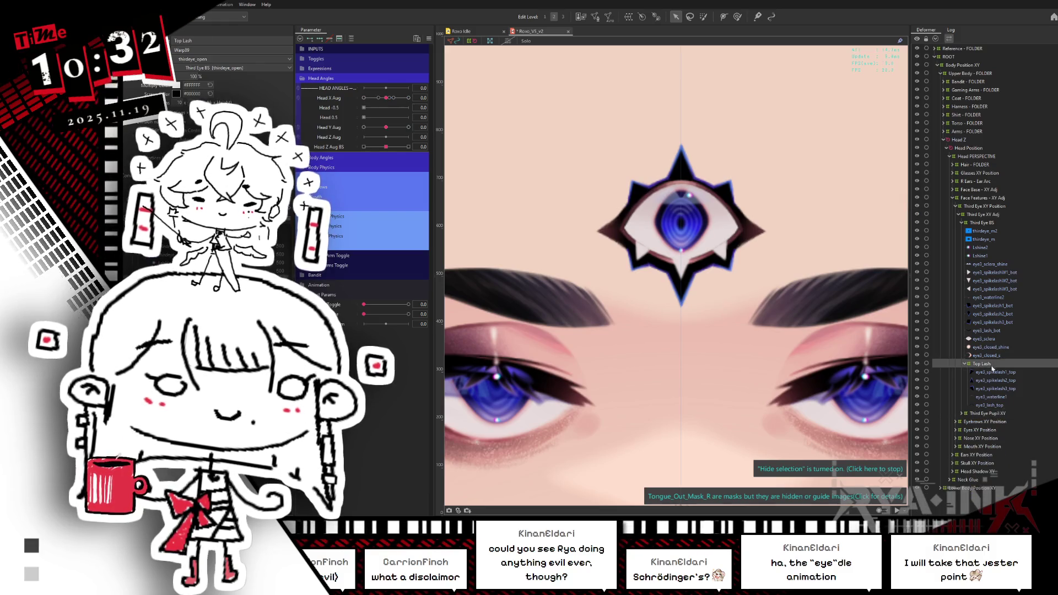
{"action": "left_click", "coordinate": [977, 366]}
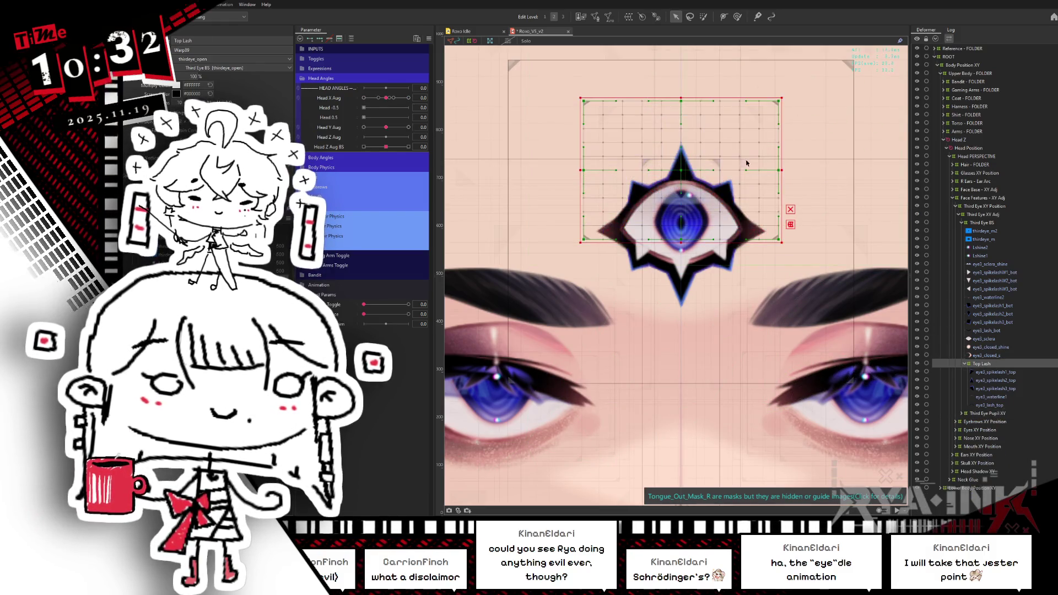
Drag the Top Lash grid handles to widen it on both sides and stretch it lower and taller.
{"action": "left_click_drag", "start_coordinate": [782, 170], "coordinate": [820, 169]}
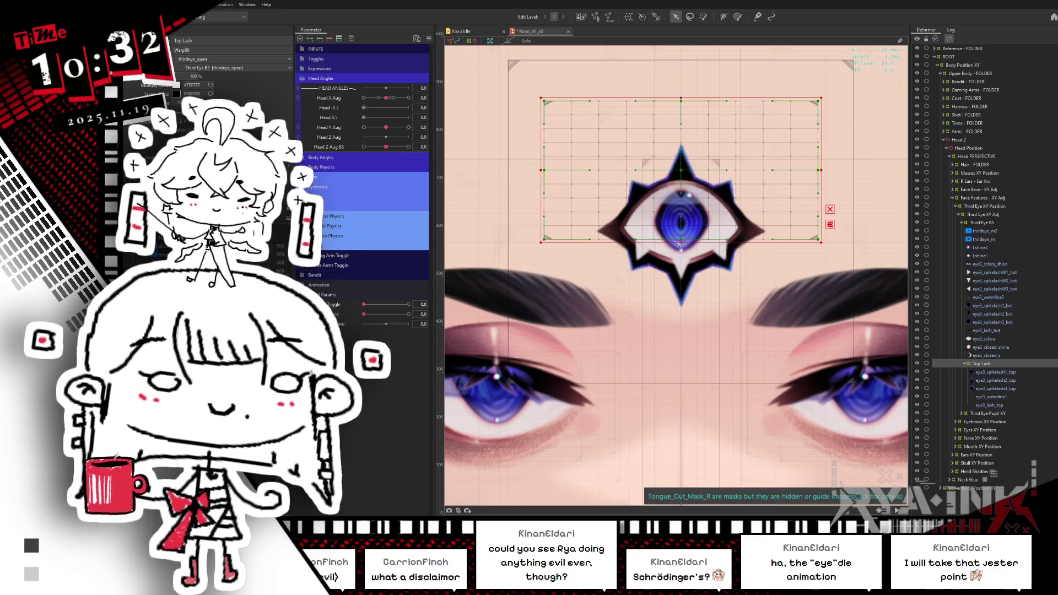
{"action": "left_click_drag", "start_coordinate": [679, 244], "coordinate": [680, 260]}
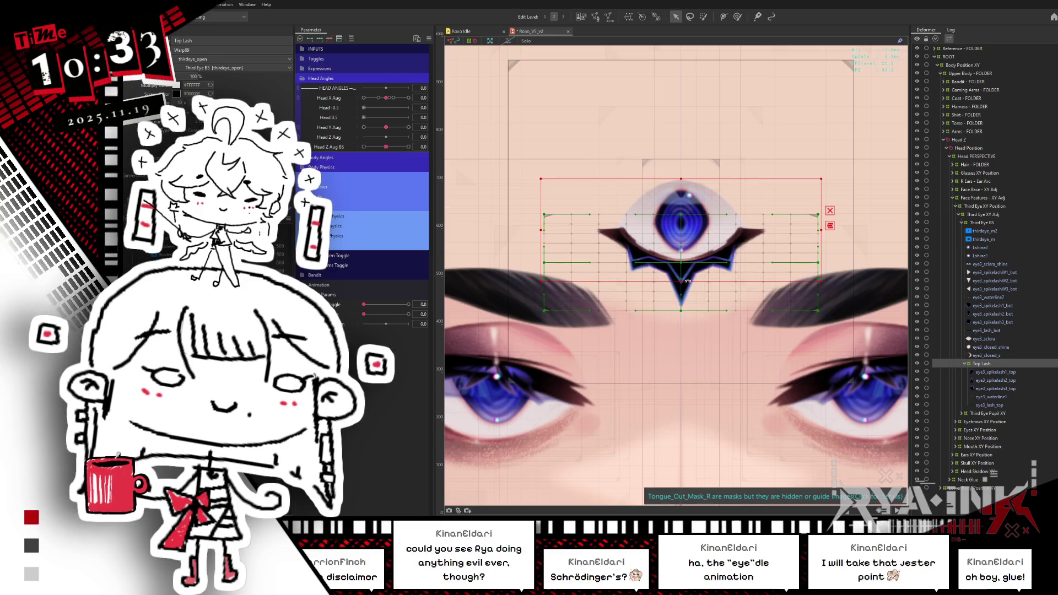
{"action": "mouse_move", "coordinate": [684, 285]}
{"action": "left_mouse_down"}
{"action": "mouse_move", "coordinate": [687, 297]}
{"action": "mouse_move", "coordinate": [689, 156]}
{"action": "left_mouse_up"}
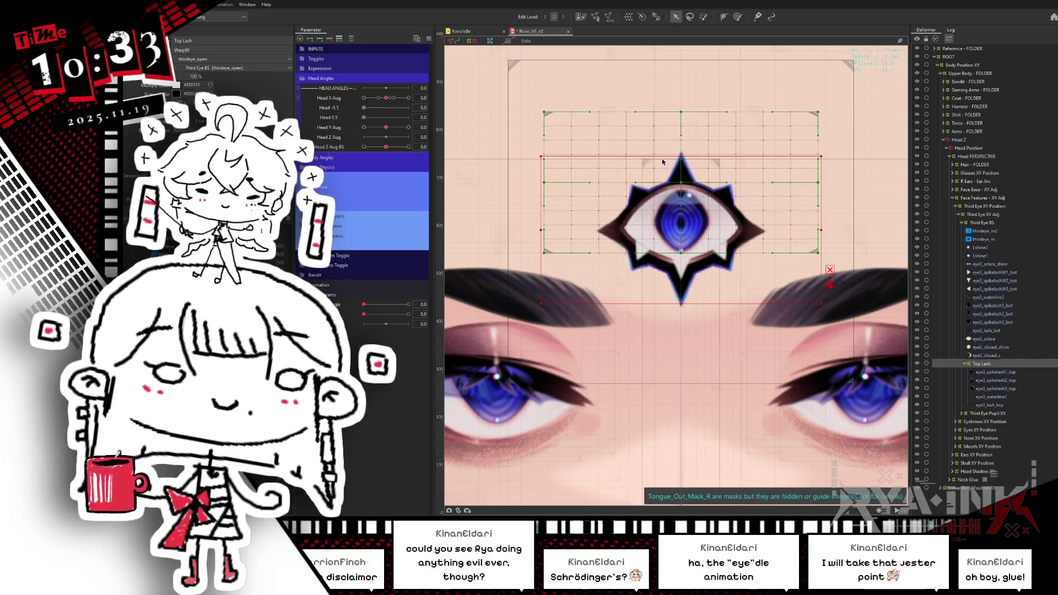
{"action": "left_click", "coordinate": [591, 216]}
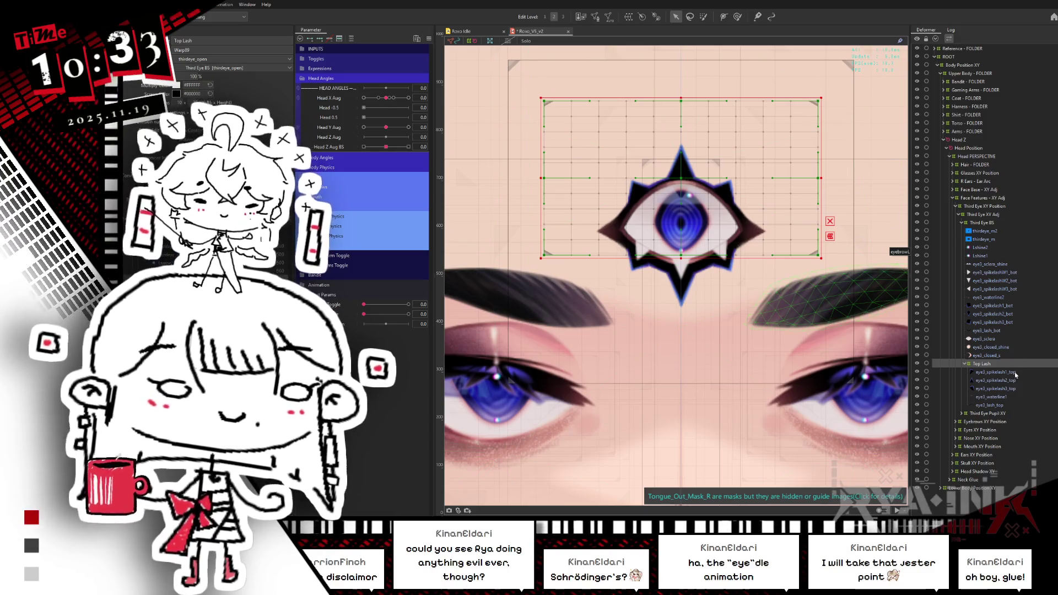
Inspect the third eye's spike lash meshes alone and enter mesh editing on thirdeye_m.
{"action": "left_click", "coordinate": [992, 372]}
{"action": "left_click", "coordinate": [1011, 389], "text": "shift"}
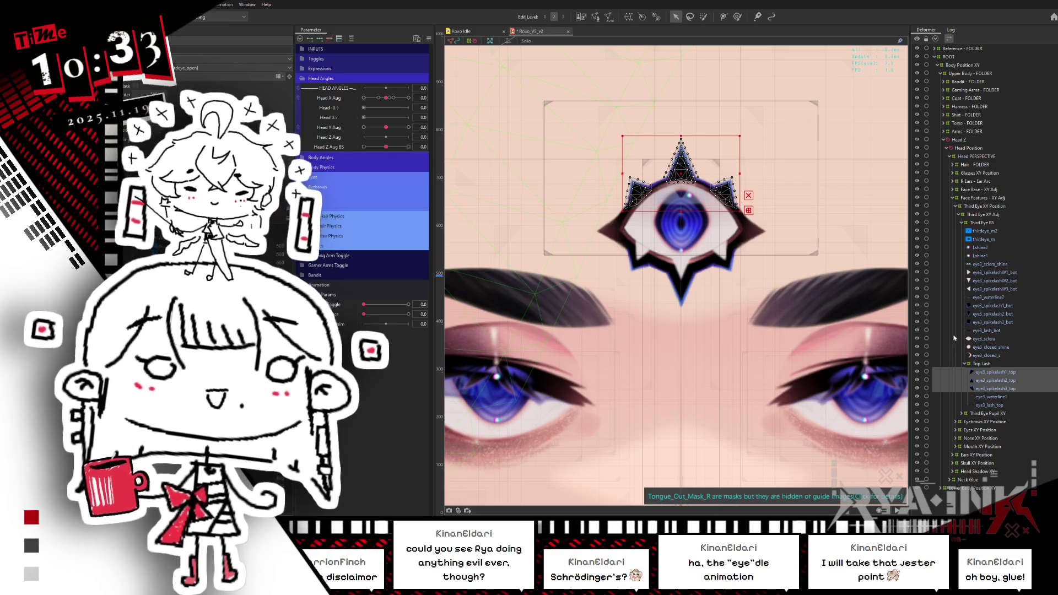
{"action": "left_click", "coordinate": [1014, 380]}
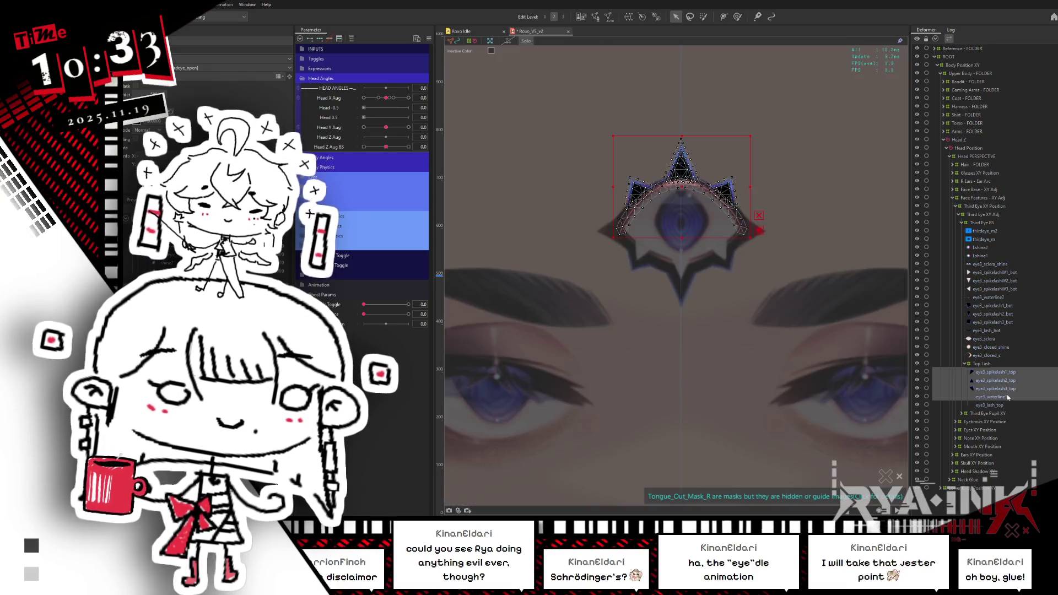
{"action": "key", "text": "ctrl+h"}
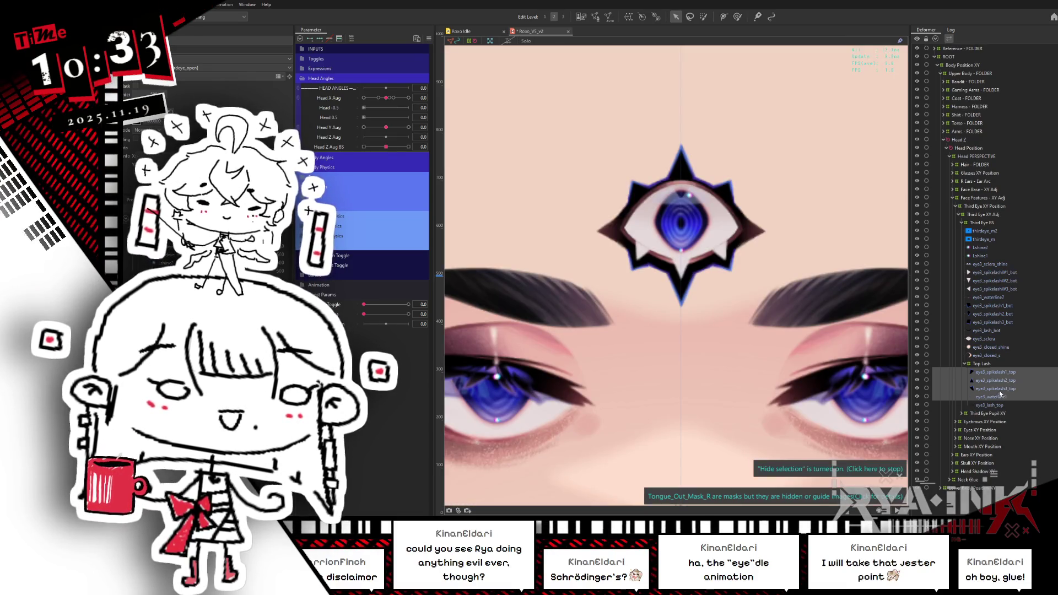
{"action": "left_click", "coordinate": [986, 242]}
{"action": "double_click", "coordinate": [985, 243]}
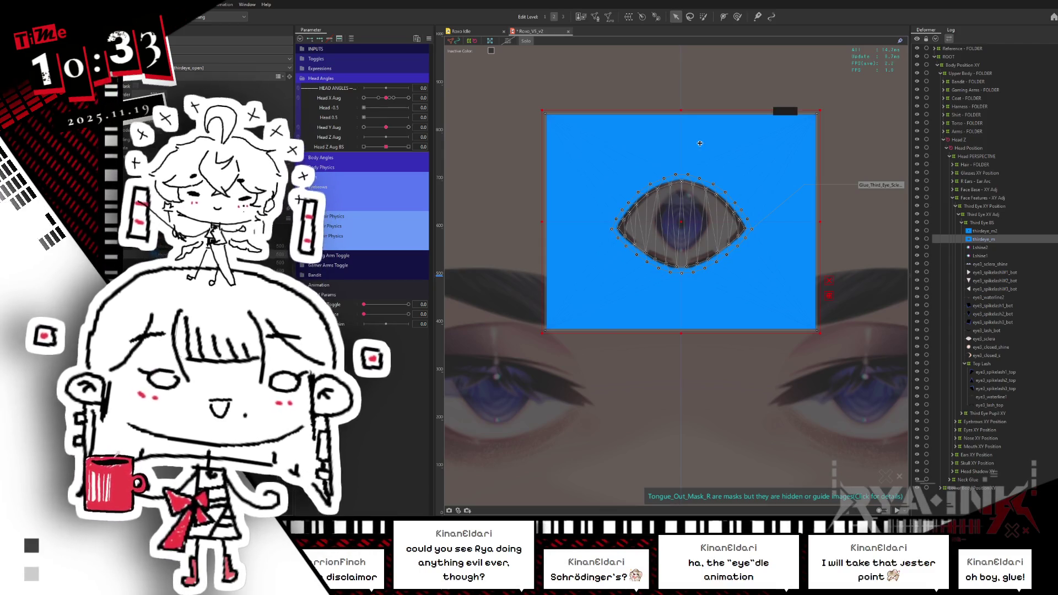
Select the lower lash meshes, eye3_waterline2 through eye3_lash_bot plus the bottom spike lashes.
{"action": "left_click", "coordinate": [991, 340]}
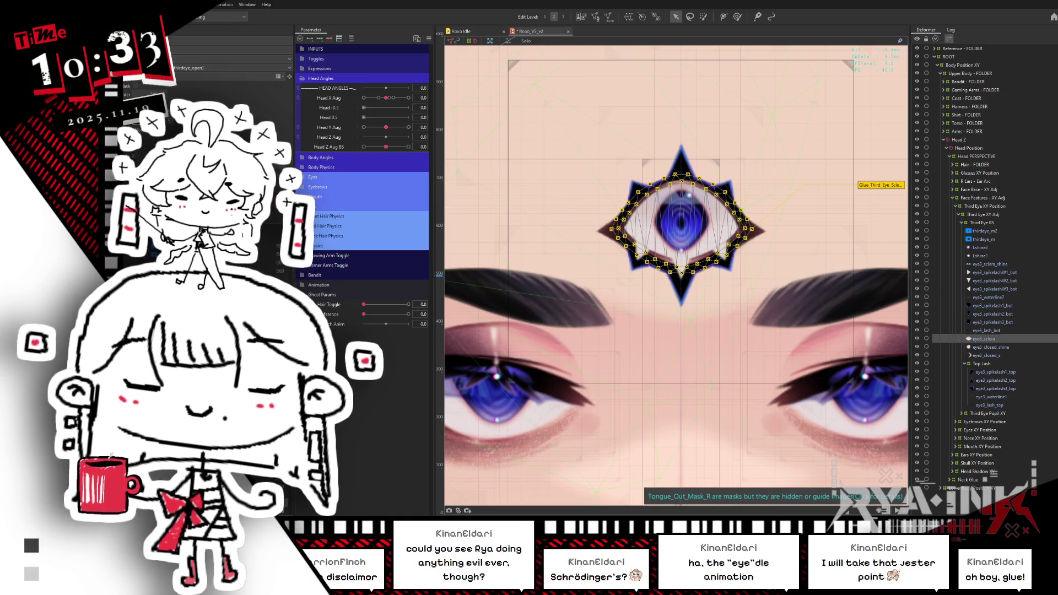
{"action": "left_click", "coordinate": [1002, 373]}
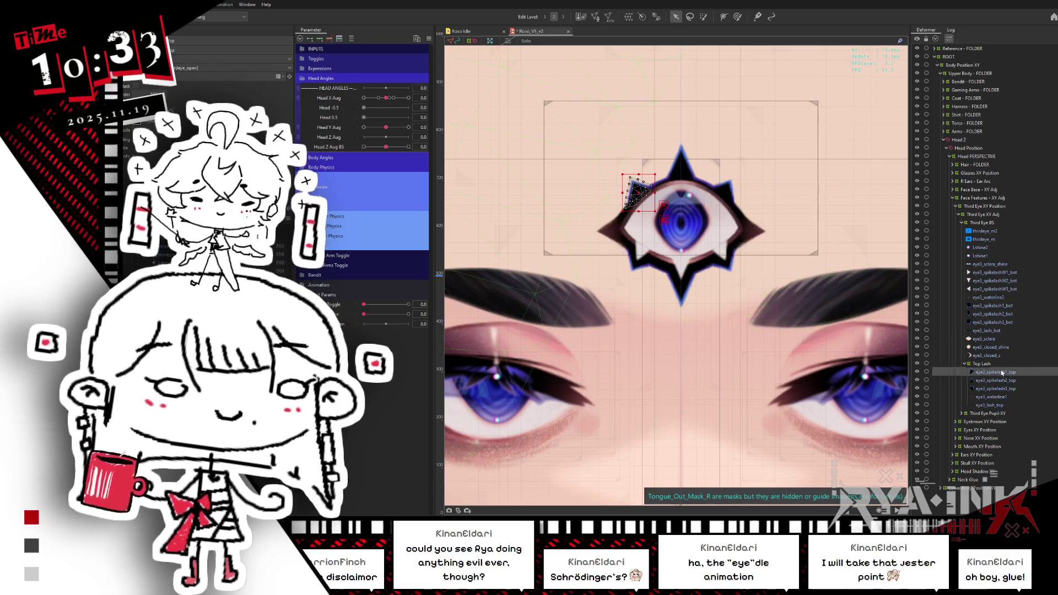
{"action": "left_click", "coordinate": [992, 331]}
{"action": "left_click", "coordinate": [1003, 297], "text": "shift"}
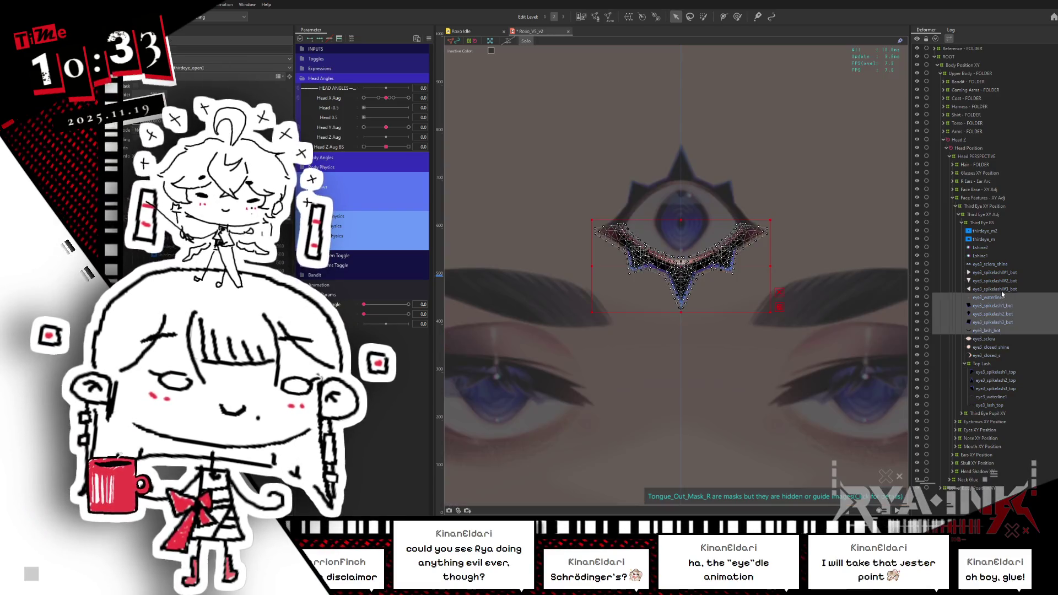
{"action": "key", "text": "ctrl+h"}
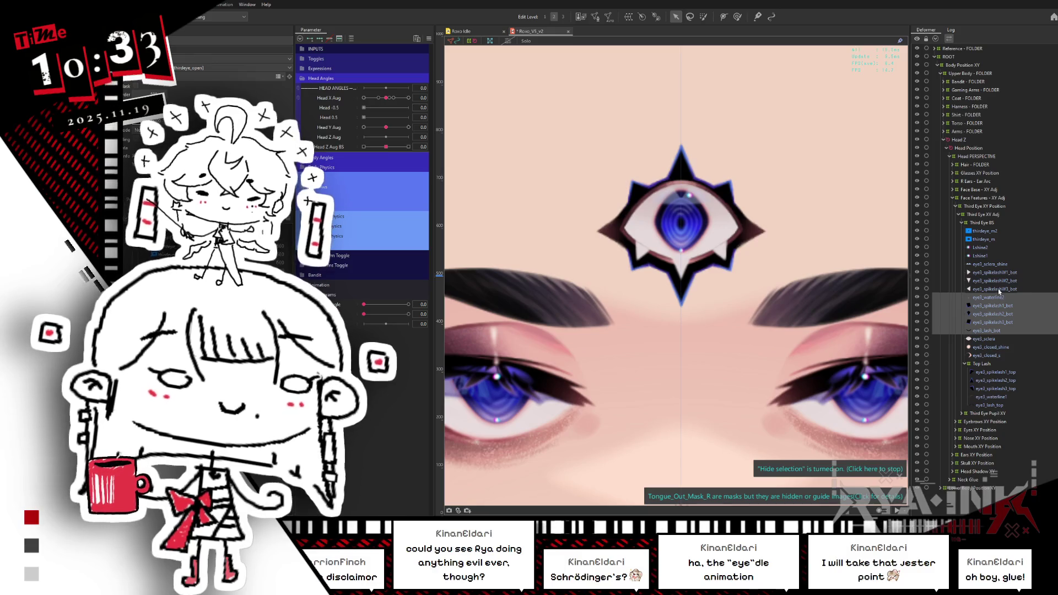
{"action": "left_click", "coordinate": [1001, 289], "text": "ctrl"}
{"action": "left_click", "coordinate": [1001, 281], "text": "ctrl"}
{"action": "left_click", "coordinate": [1002, 272], "text": "ctrl"}
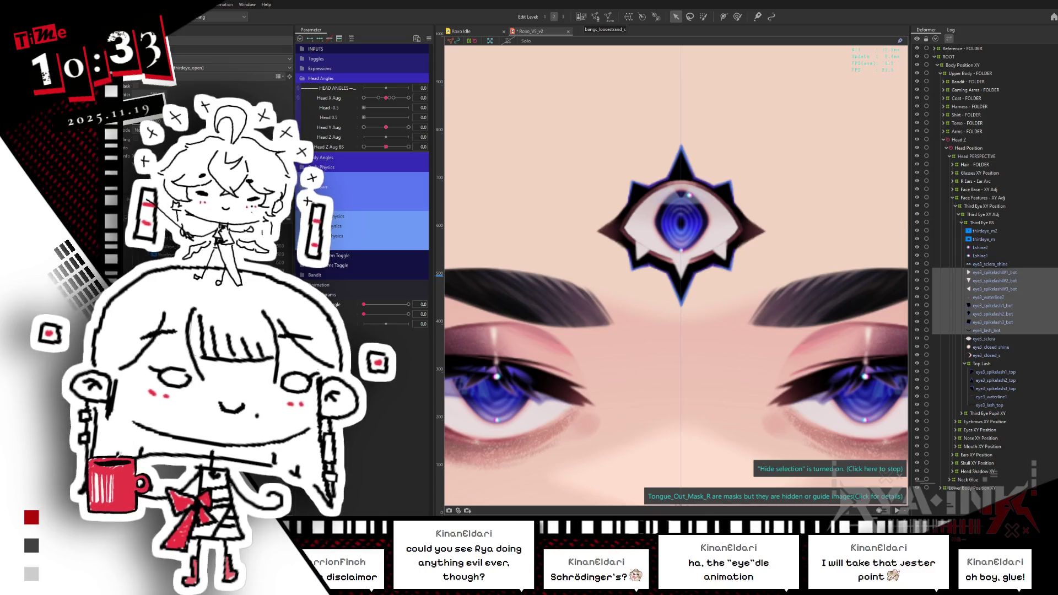
Create a warp deformer named Lower Lash from the selected lower lash meshes.
{"action": "left_click", "coordinate": [595, 16]}
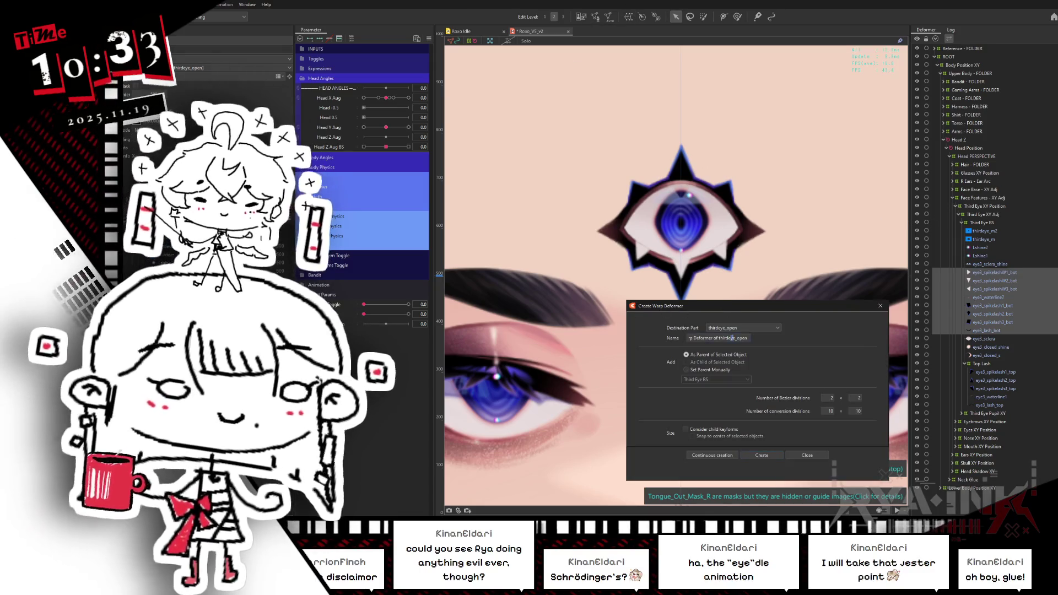
{"action": "key", "text": "ctrl+a"}
{"action": "type", "text": "Lower"}
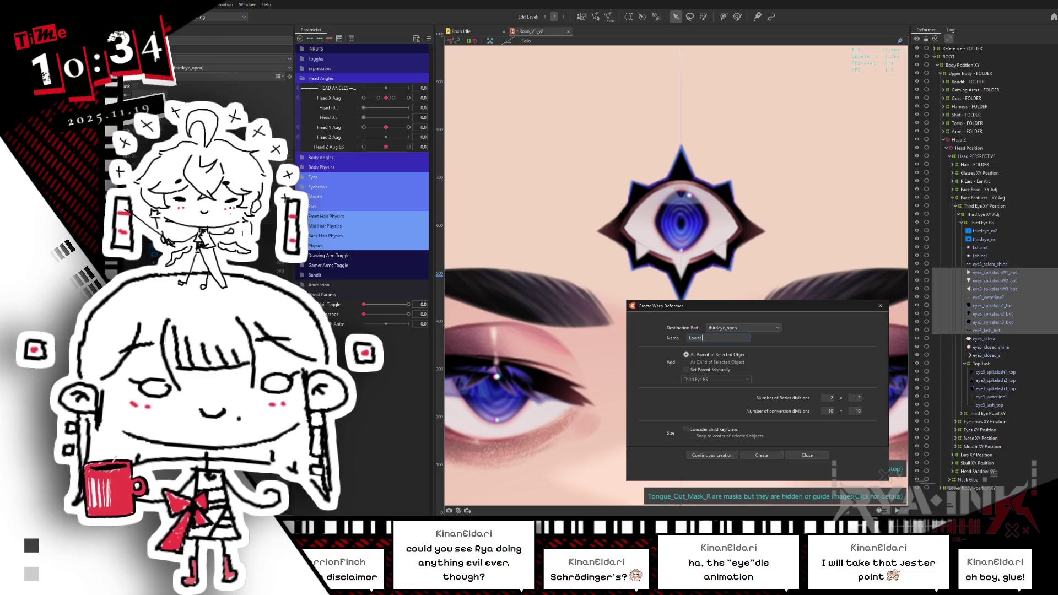
{"action": "type", "text": " Lash"}
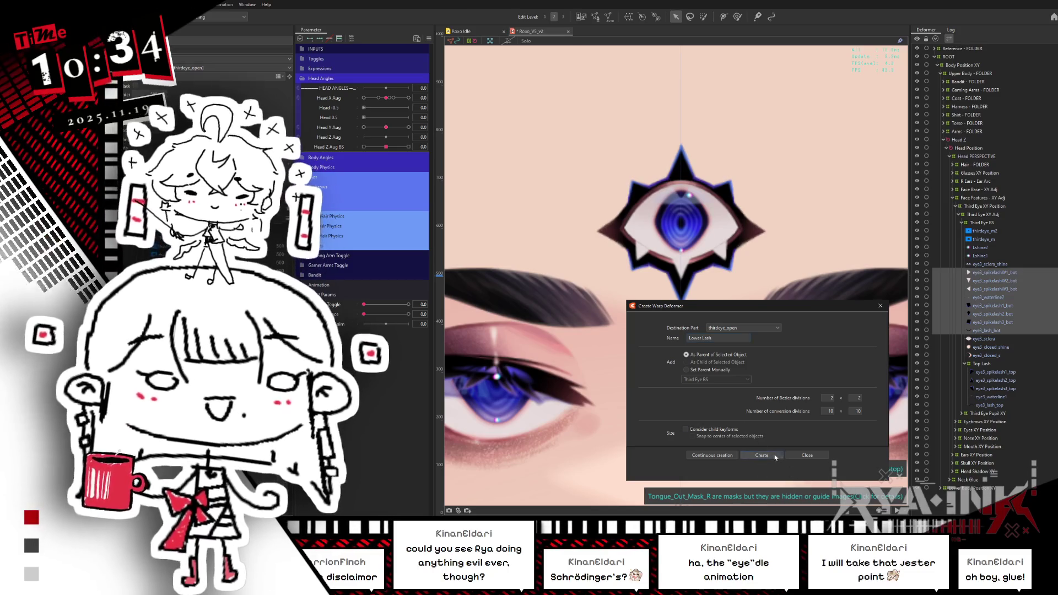
{"action": "left_click", "coordinate": [774, 456]}
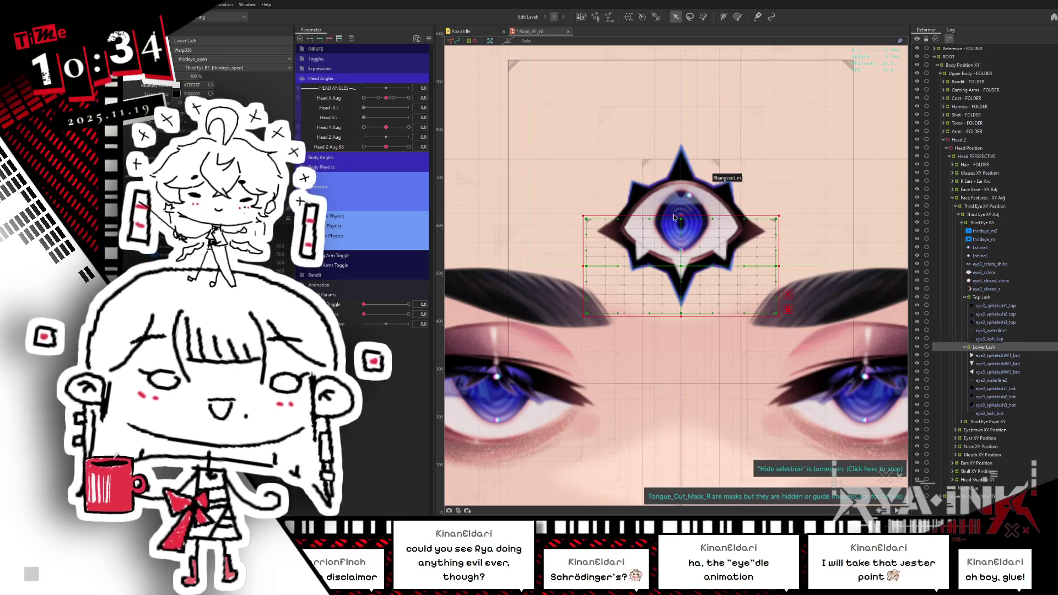
Stretch the Lower Lash grid taller and wider, comparing its size against Top Lash.
{"action": "left_click_drag", "start_coordinate": [682, 215], "coordinate": [682, 193]}
{"action": "left_click_drag", "start_coordinate": [681, 316], "coordinate": [681, 340]}
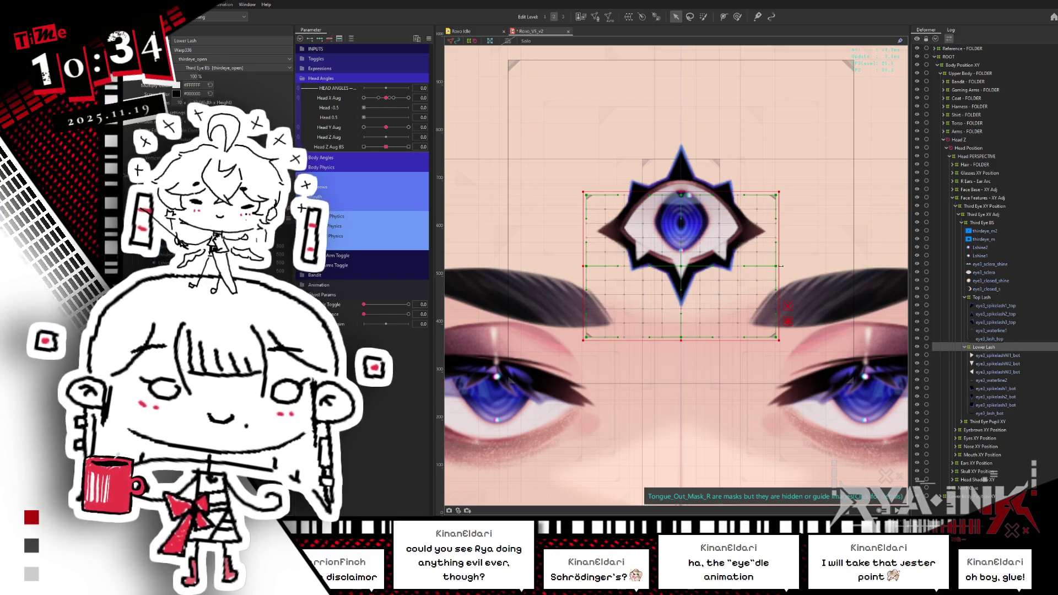
{"action": "left_click_drag", "start_coordinate": [781, 266], "coordinate": [817, 266]}
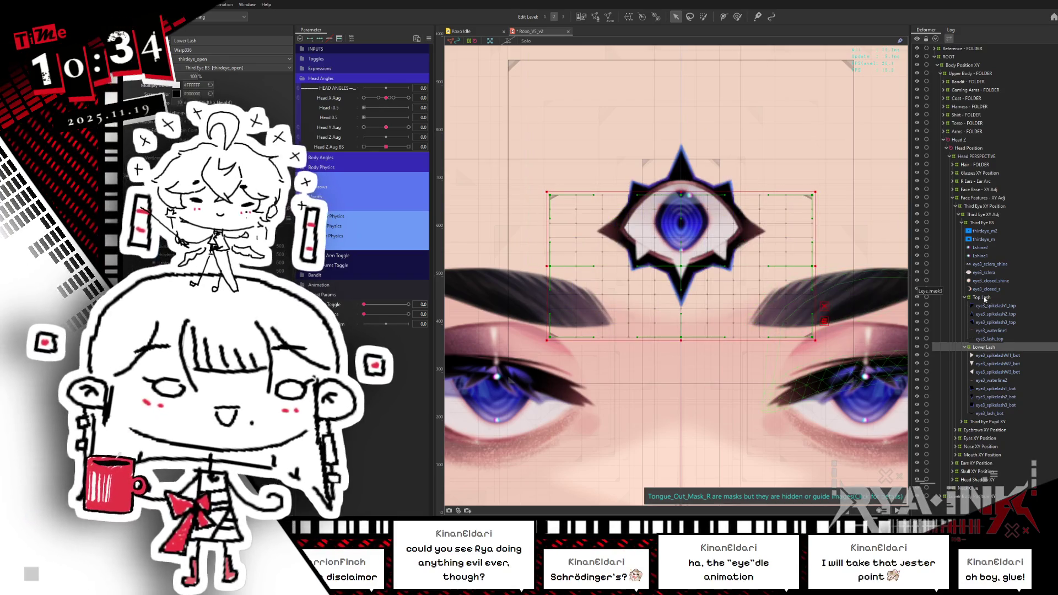
{"action": "left_click", "coordinate": [983, 298], "text": "ctrl"}
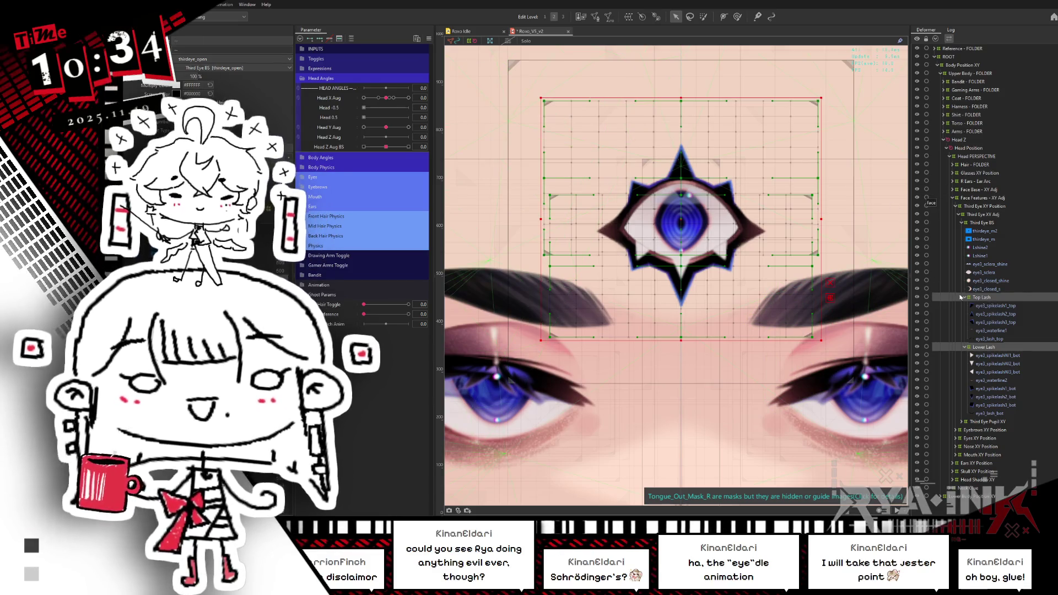
{"action": "left_click", "coordinate": [961, 298], "text": "ctrl"}
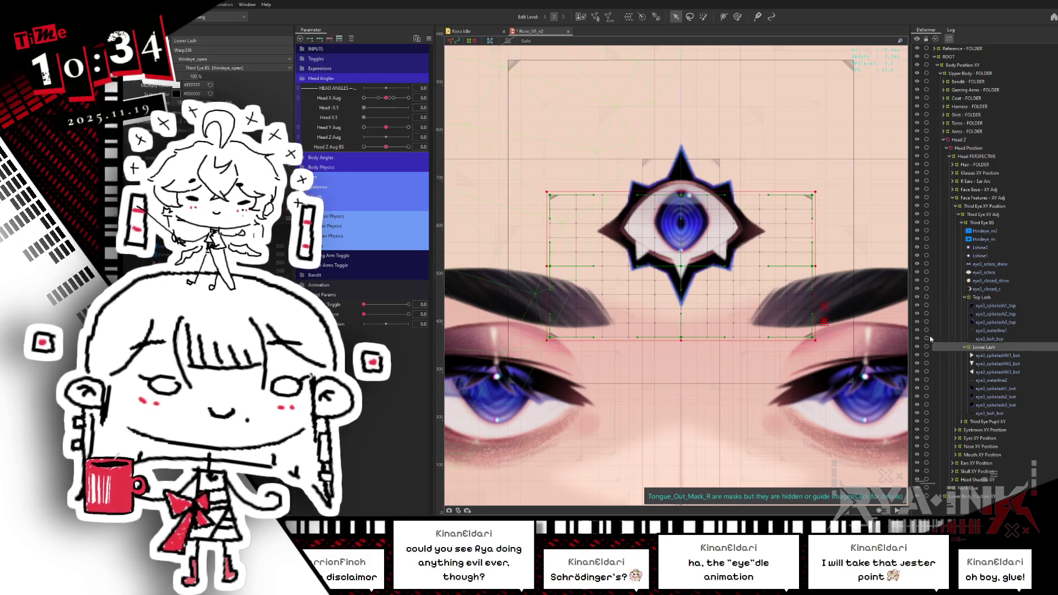
{"action": "left_click_drag", "start_coordinate": [816, 266], "coordinate": [822, 266]}
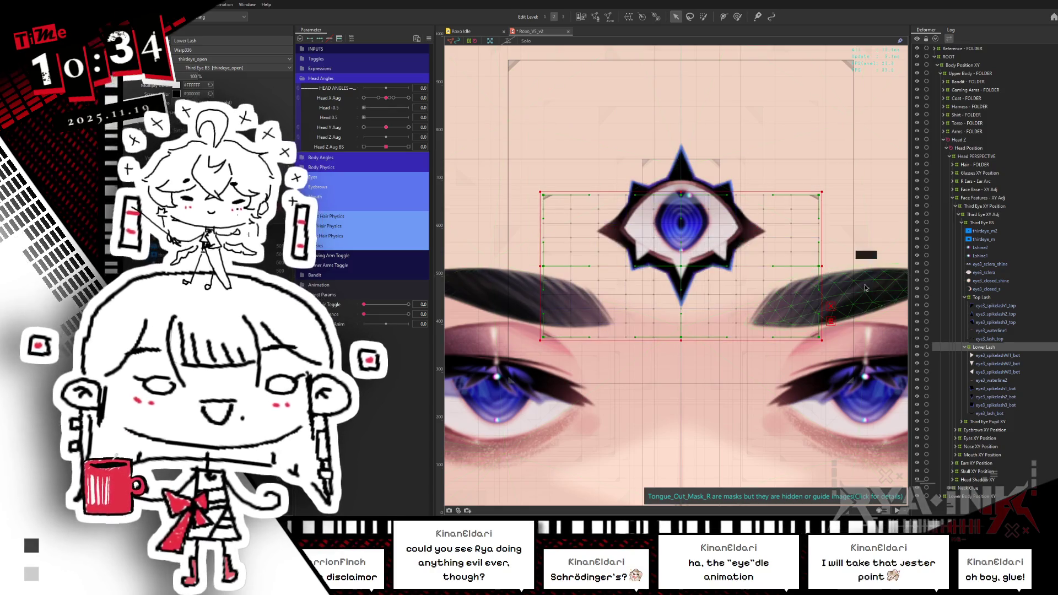
{"action": "left_click", "coordinate": [981, 298], "text": "ctrl"}
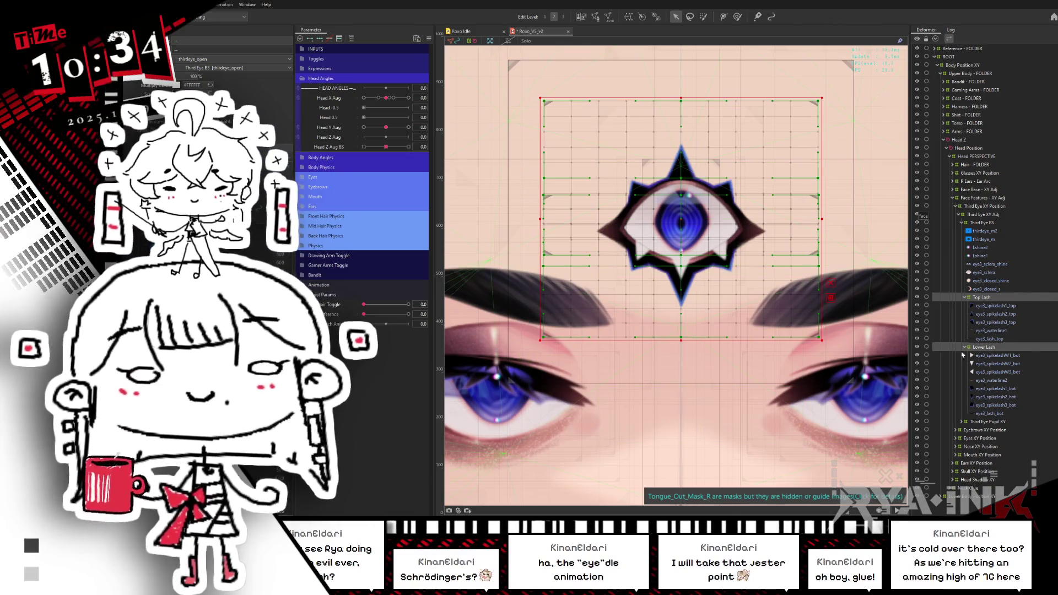
Expand the Top Lash deformer and select its meshes from eye3_spikelash1_top through eye3_lash_top.
{"action": "left_click", "coordinate": [1003, 298]}
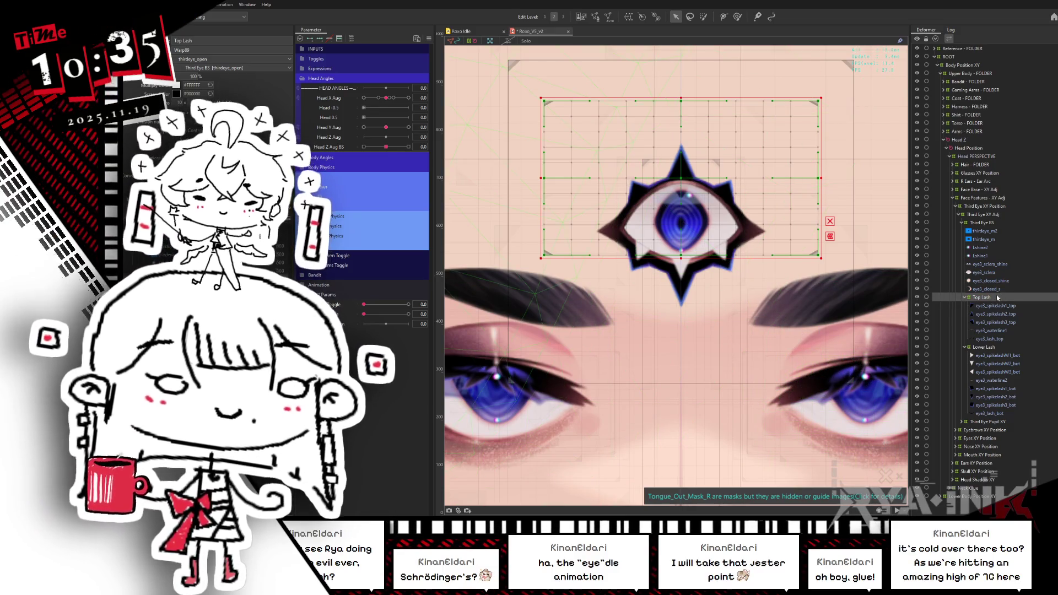
{"action": "double_click", "coordinate": [996, 298]}
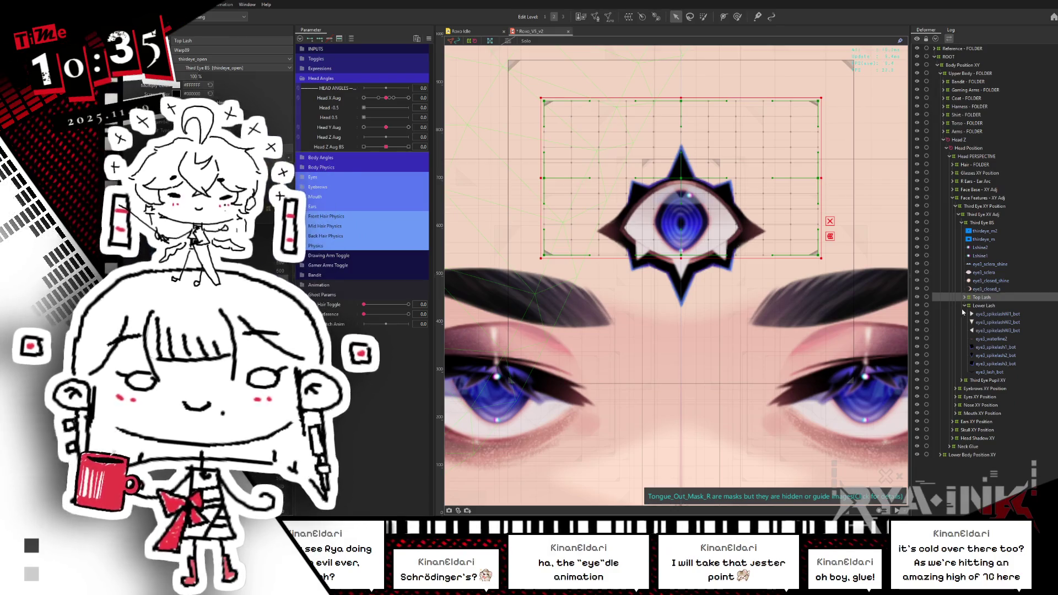
{"action": "left_click", "coordinate": [965, 298]}
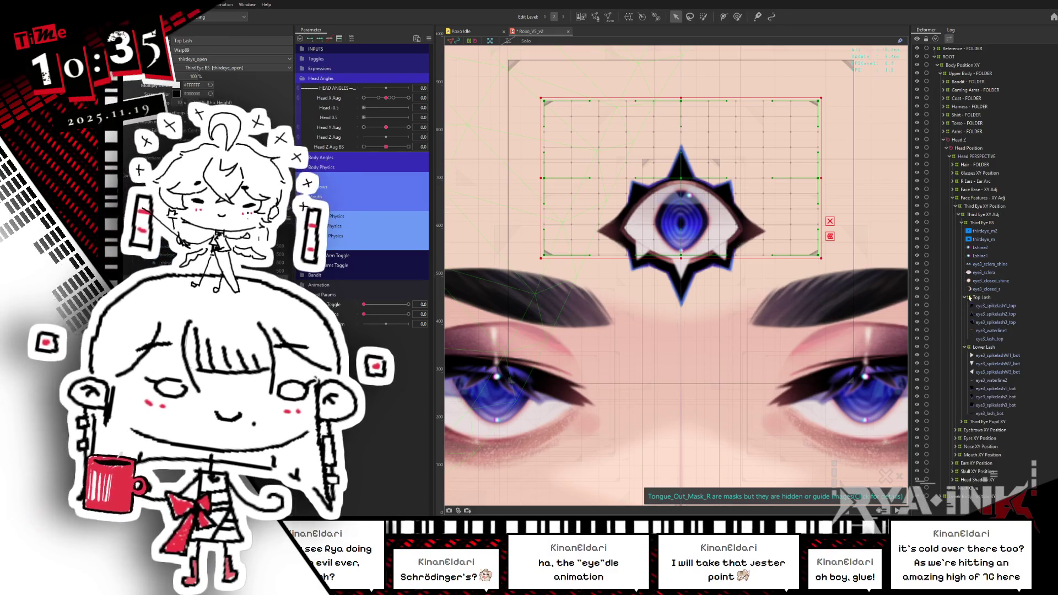
{"action": "left_click", "coordinate": [985, 307]}
{"action": "left_click", "coordinate": [989, 339], "text": "shift"}
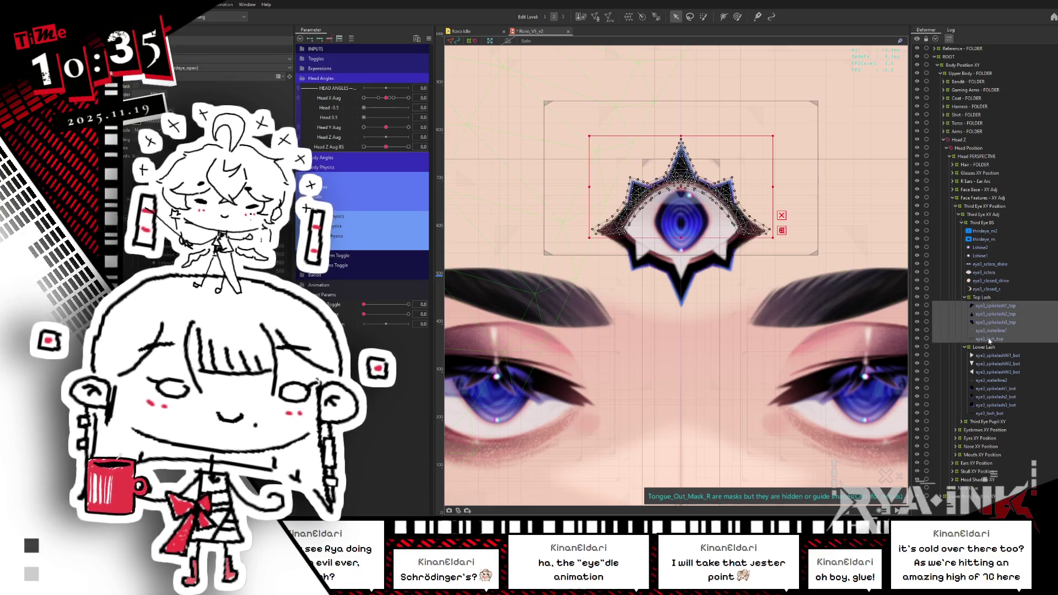
Paste copies of the top lash meshes and group them into a new part named Top_Lash_GLUE.
{"action": "key", "text": "ctrl+v"}
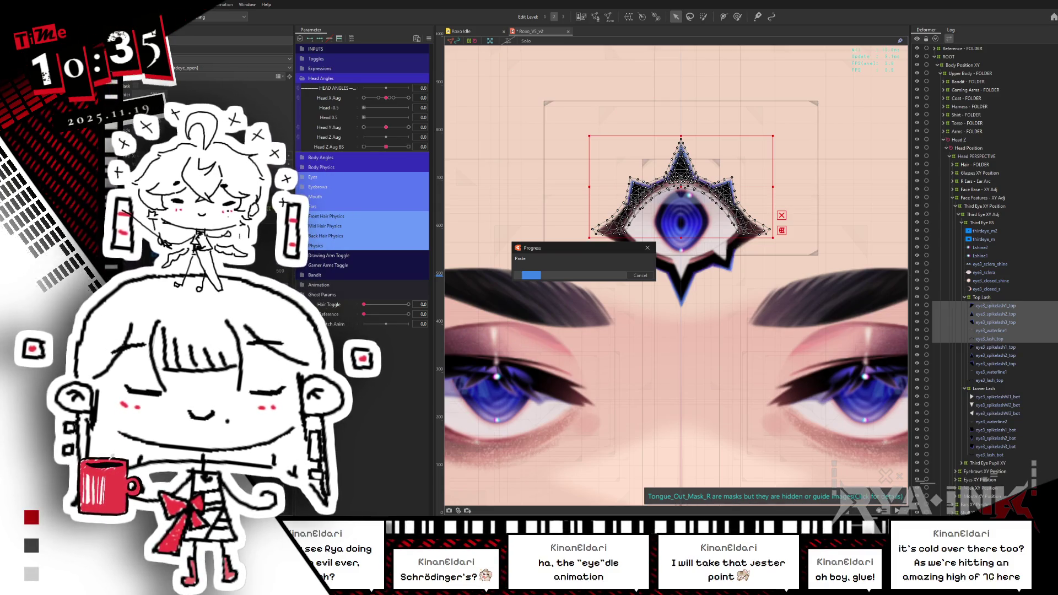
{"action": "key", "text": "ctrl+g"}
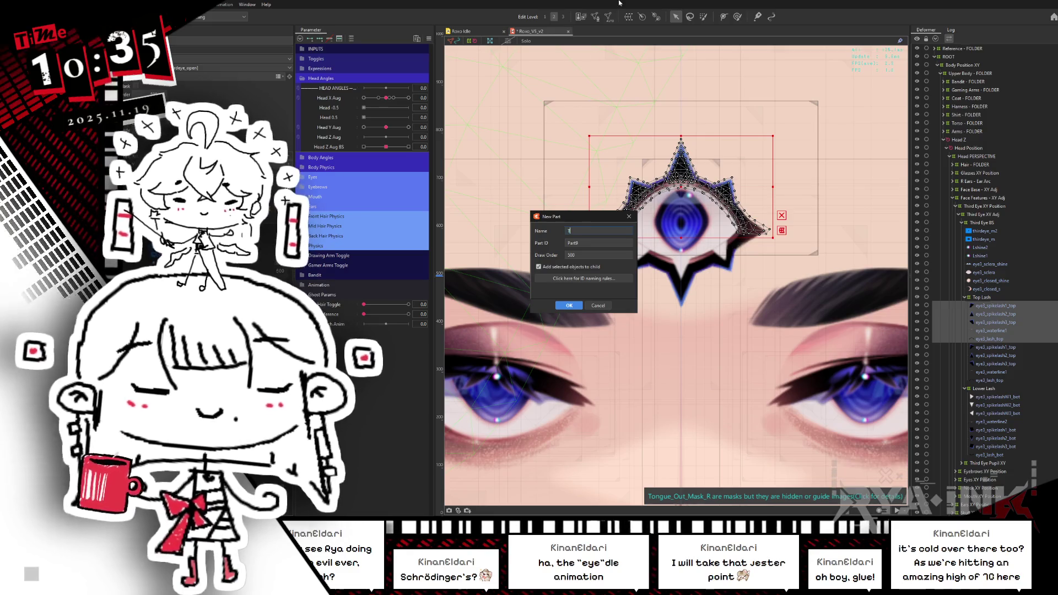
{"action": "type", "text": "op Lash GLUE"}
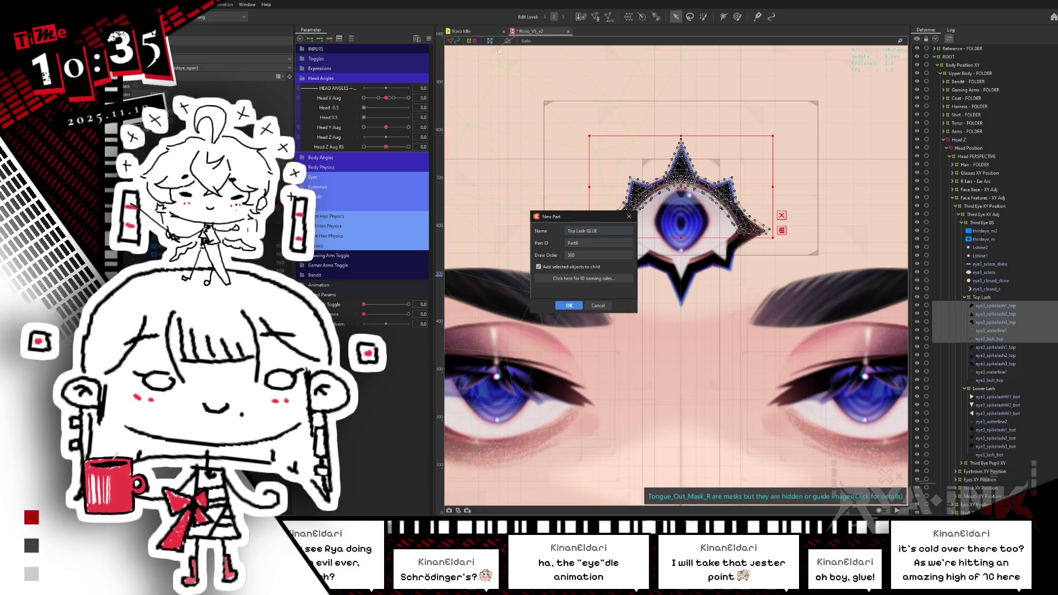
{"action": "key", "text": "ctrl+a"}
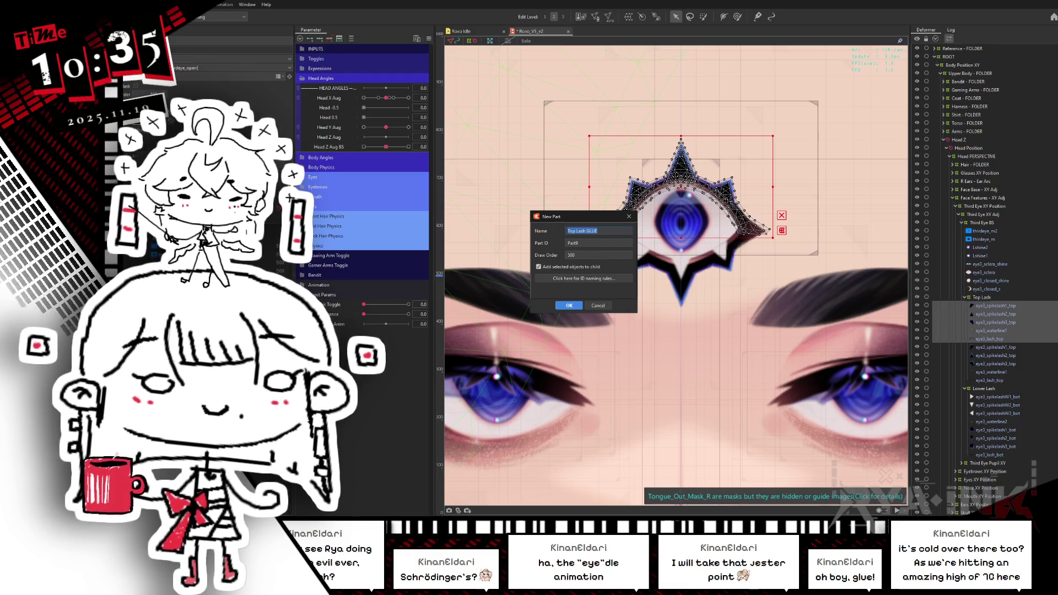
{"action": "left_click", "coordinate": [600, 243]}
{"action": "key", "text": "ctrl+a"}
{"action": "type", "text": "T"}
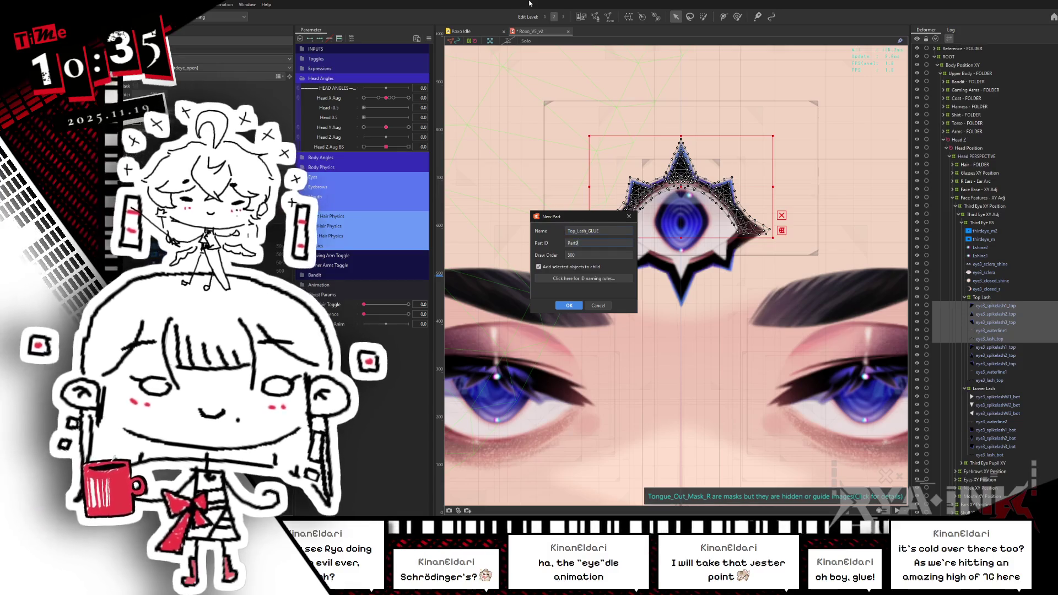
{"action": "key", "text": "Return"}
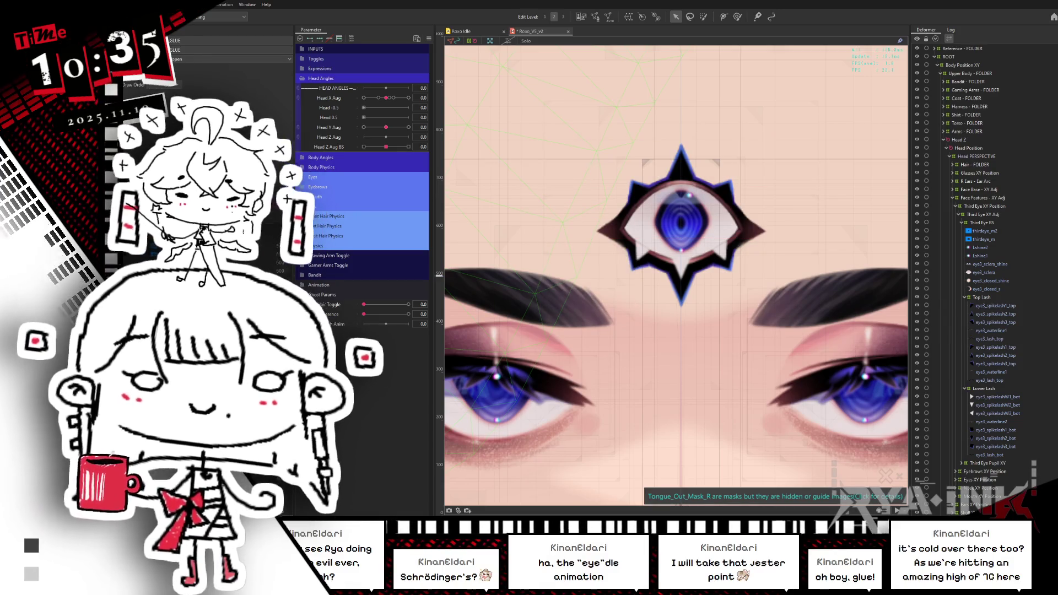
Append _GLUE to the copied spike meshes, e.g. eye3_spikelash1_top_GLUE and eye3_spikelash3_top_GLUE.
{"action": "left_click", "coordinate": [638, 192]}
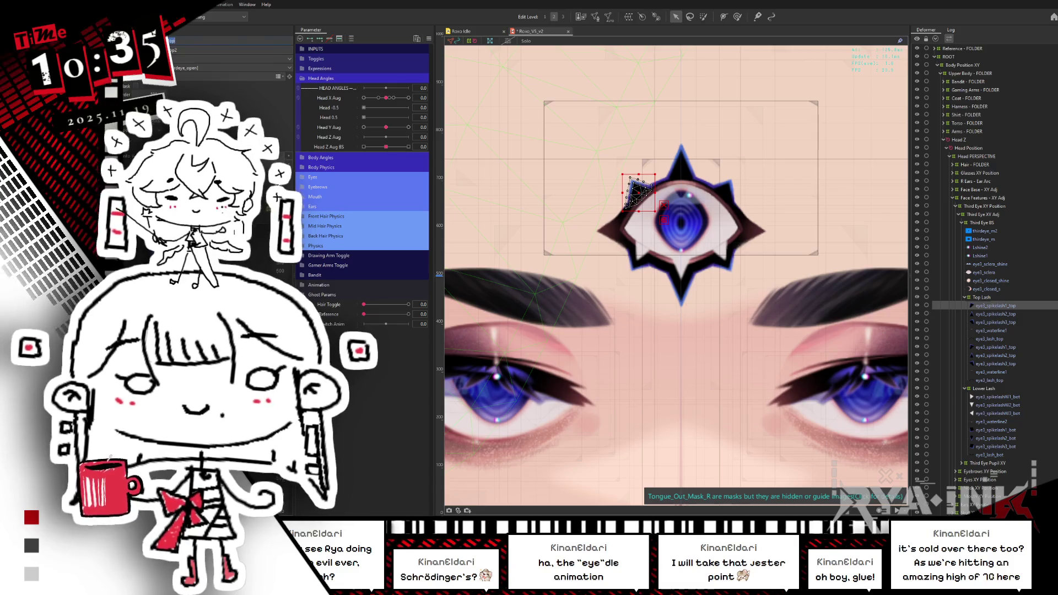
{"action": "type", "text": "_GLUE"}
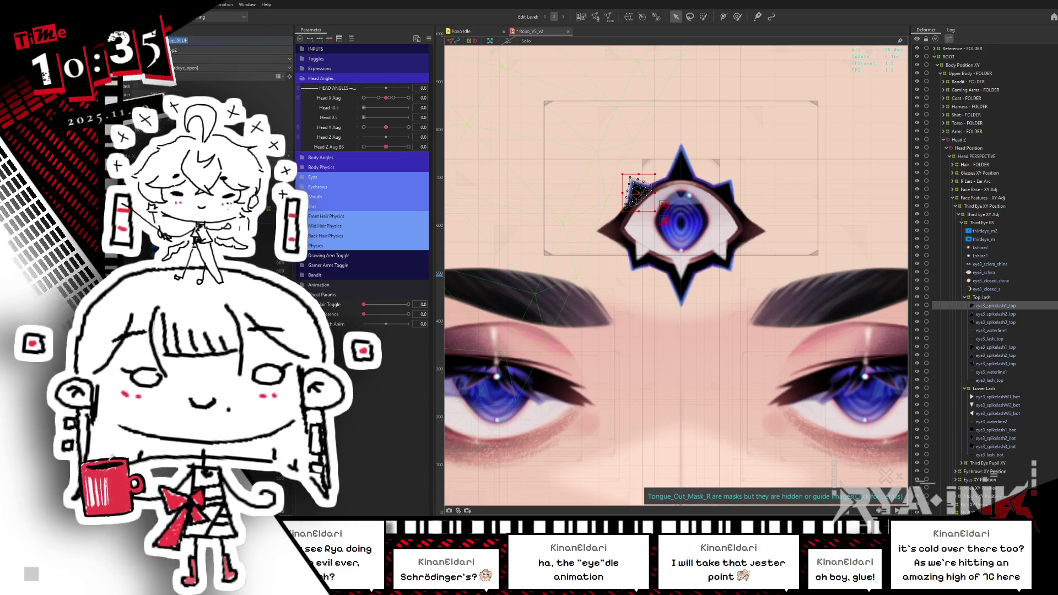
{"action": "key", "text": "Tab"}
{"action": "left_click", "coordinate": [682, 163]}
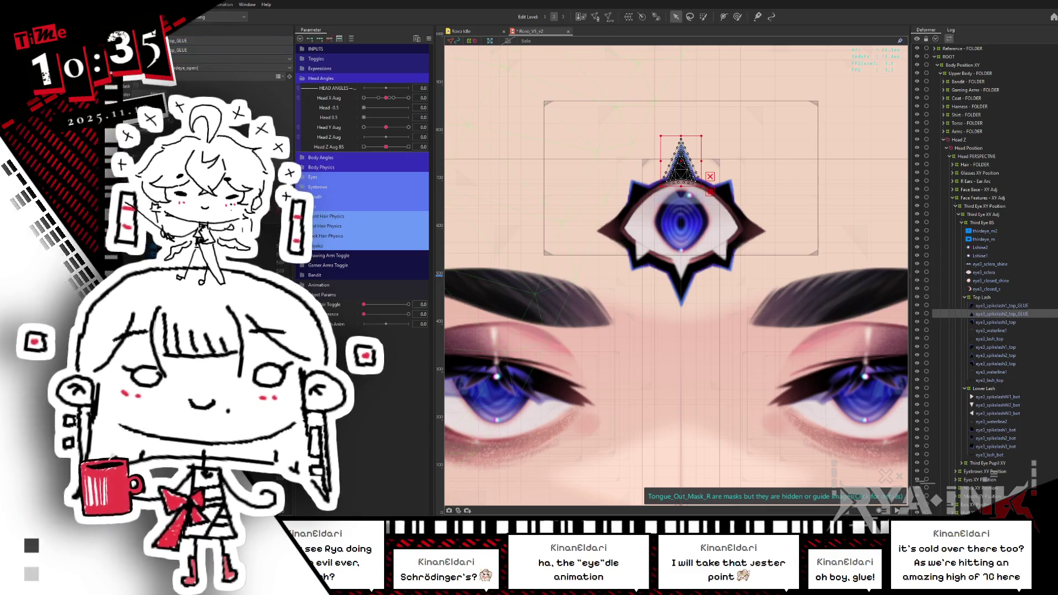
{"action": "left_click", "coordinate": [724, 193]}
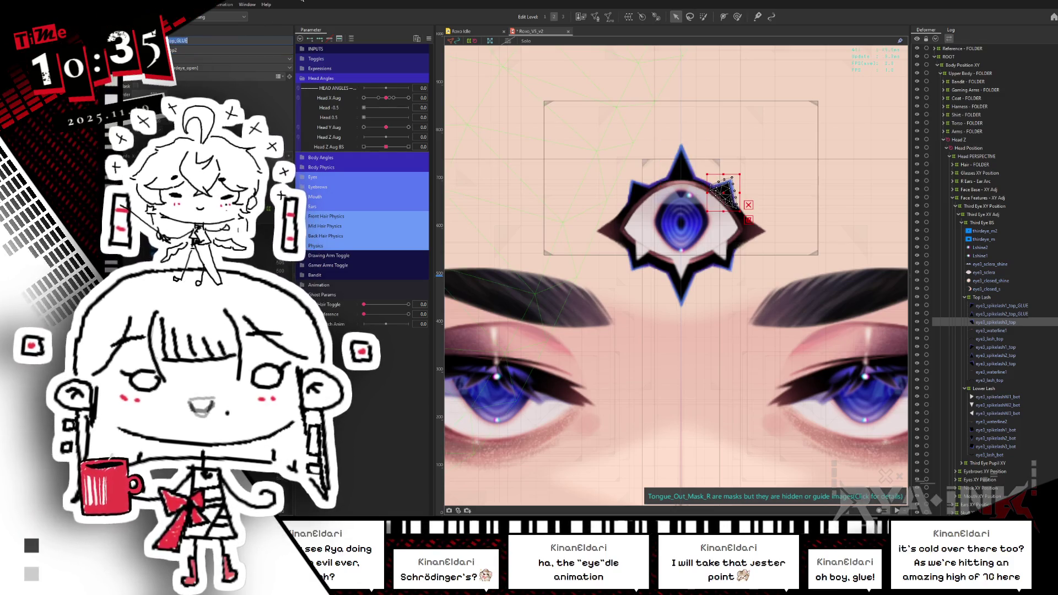
{"action": "key", "text": "Tab"}
Rename the eye3_waterline1 and eye3_lash_top copies with the _GLUE suffix, then reselect Top Lash.
{"action": "left_click", "coordinate": [991, 330]}
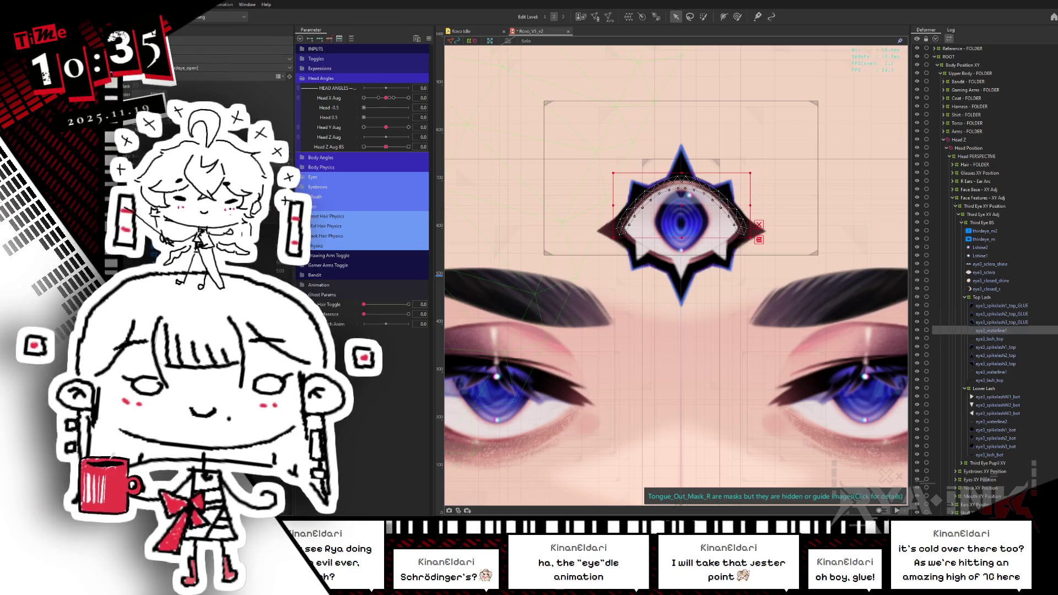
{"action": "type", "text": "_GLUE"}
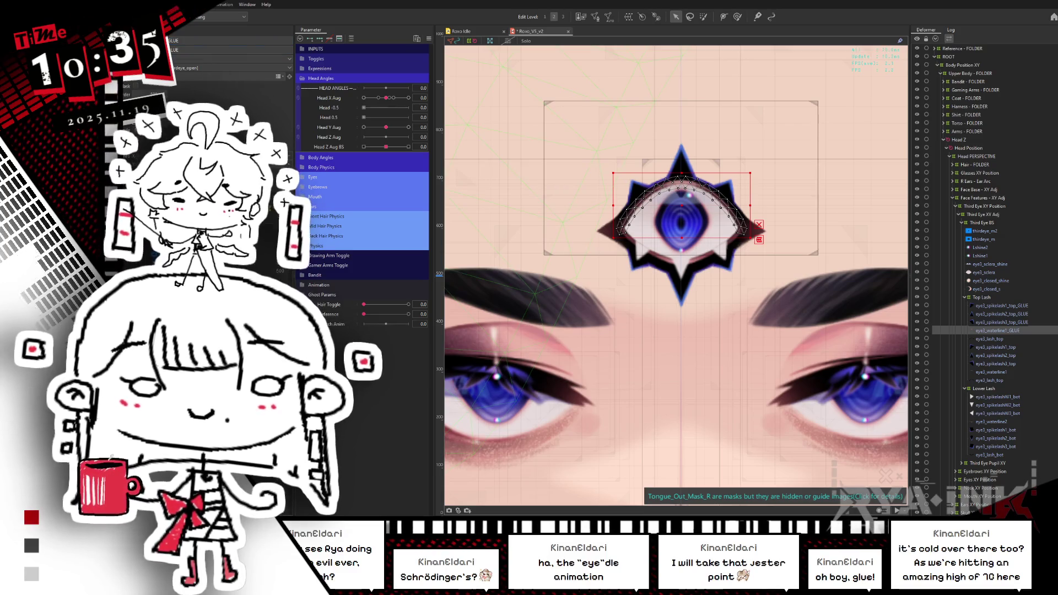
{"action": "key", "text": "Down"}
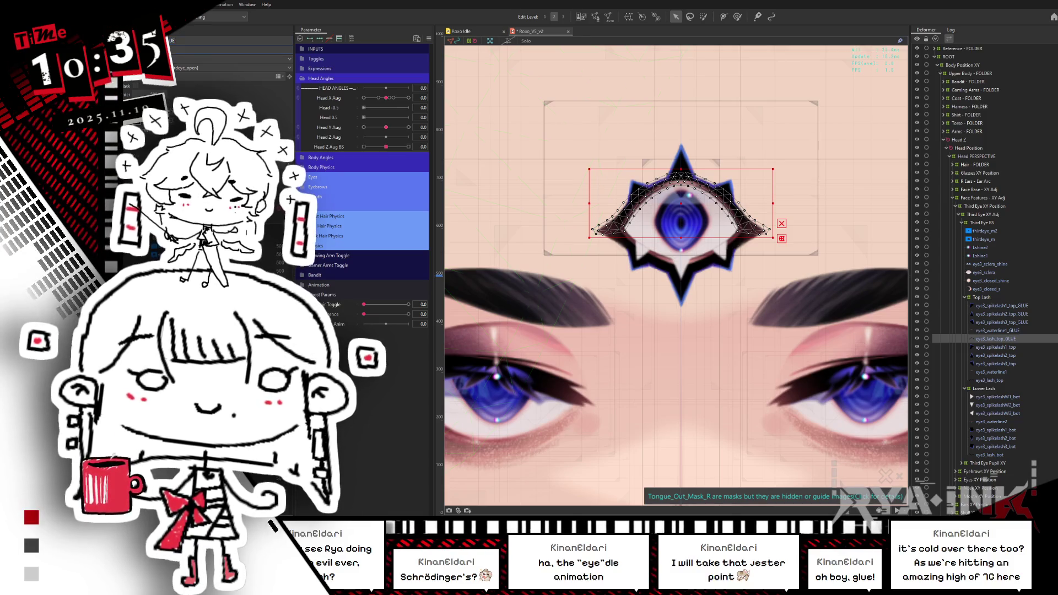
{"action": "key", "text": "Escape"}
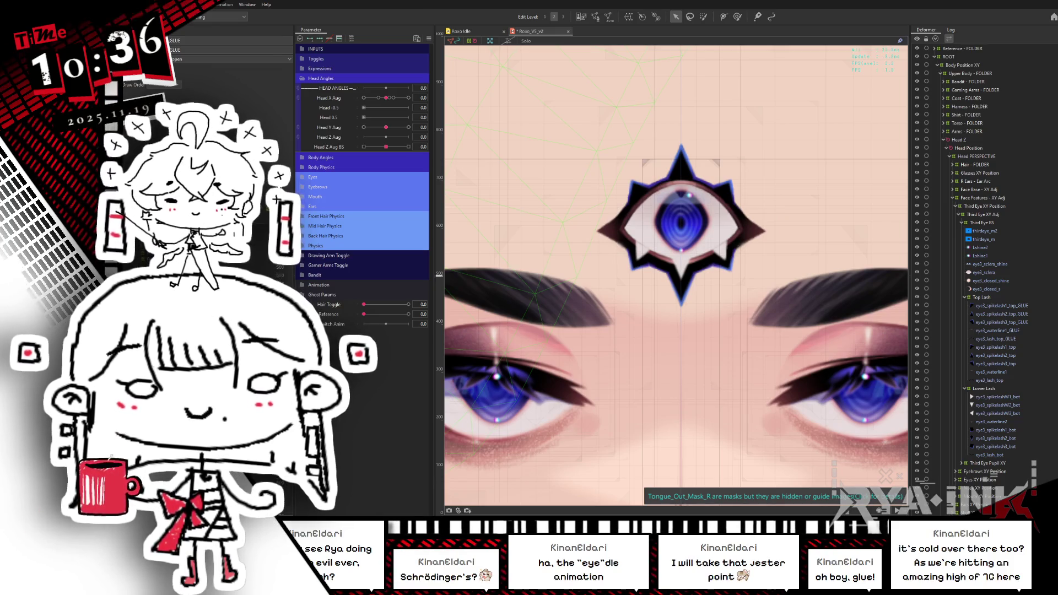
{"action": "left_click", "coordinate": [982, 298]}
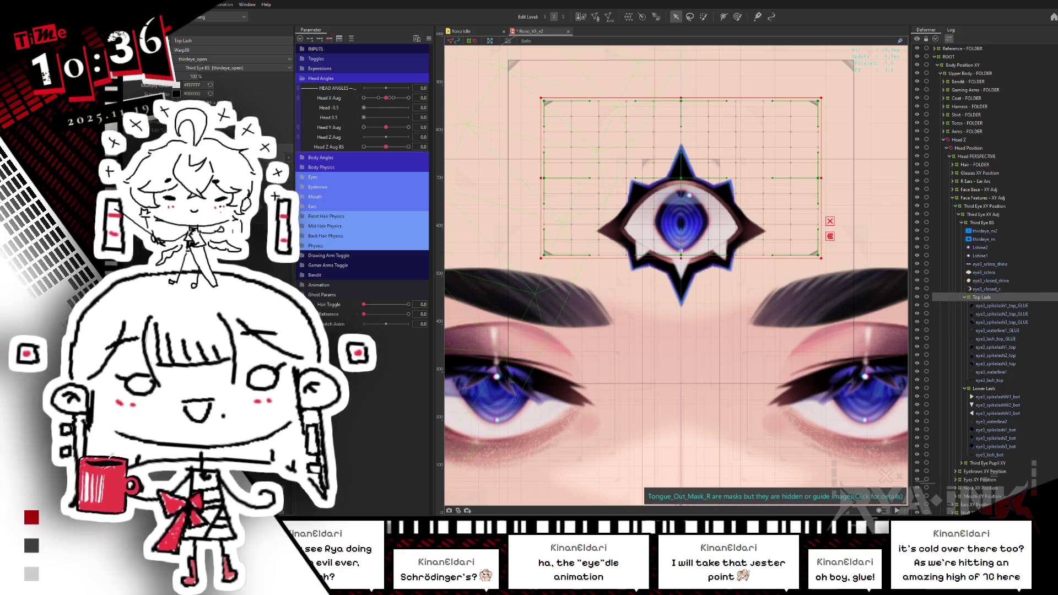
Create a warp deformer named HEIGHT around the five top-lash GLUE meshes.
{"action": "key", "text": "Escape"}
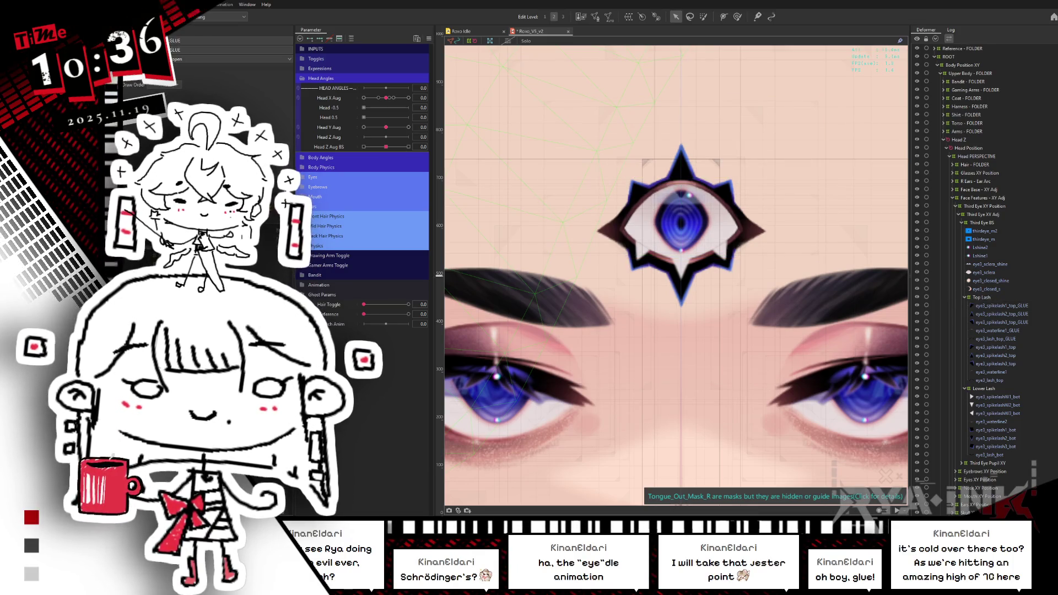
{"action": "left_click", "coordinate": [1002, 305]}
{"action": "left_click", "coordinate": [999, 338], "text": "shift"}
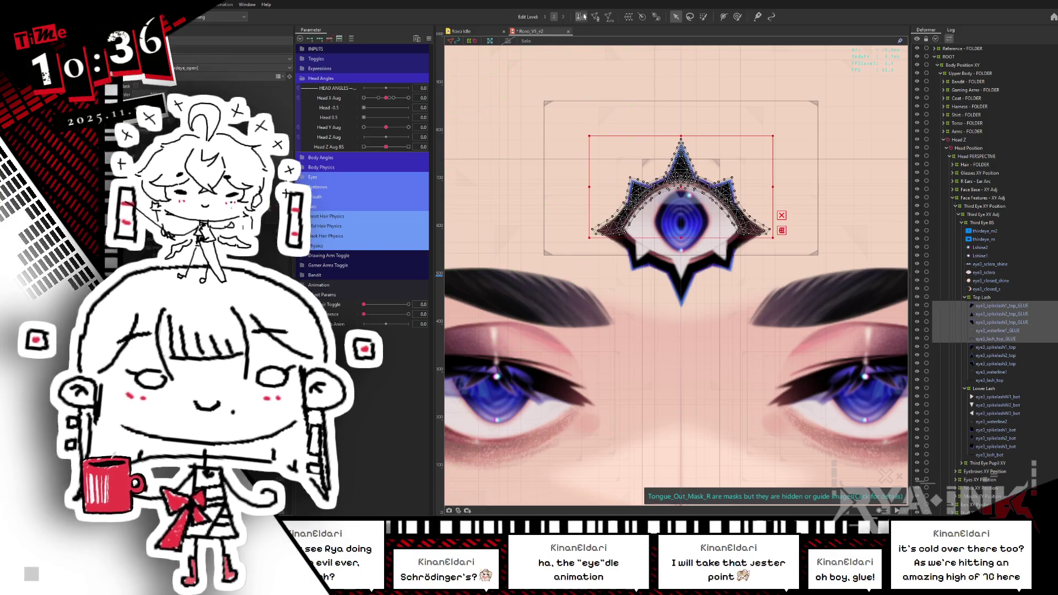
{"action": "left_click", "coordinate": [582, 17]}
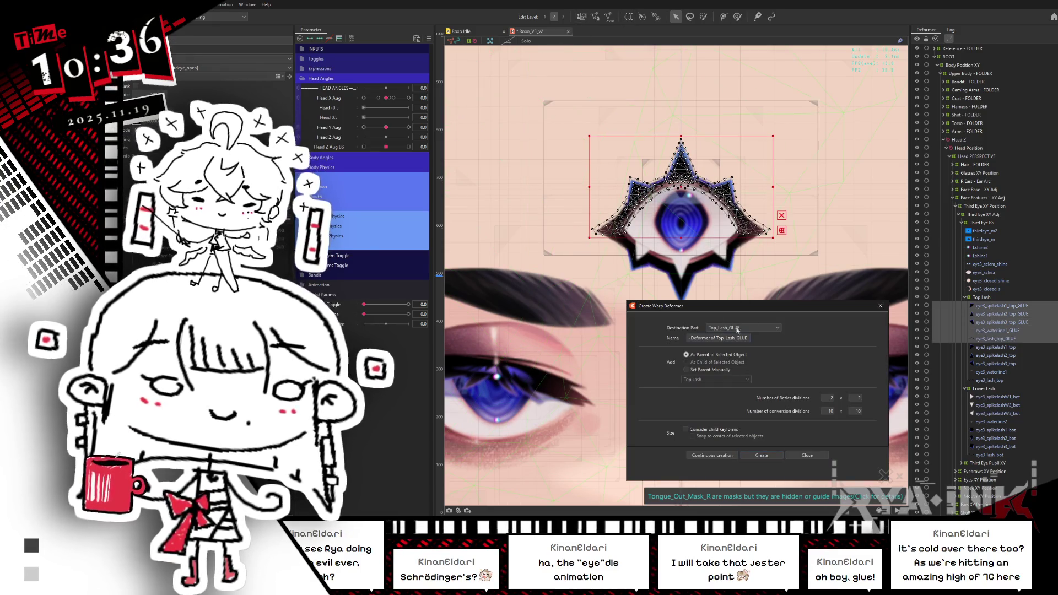
{"action": "left_click", "coordinate": [879, 304]}
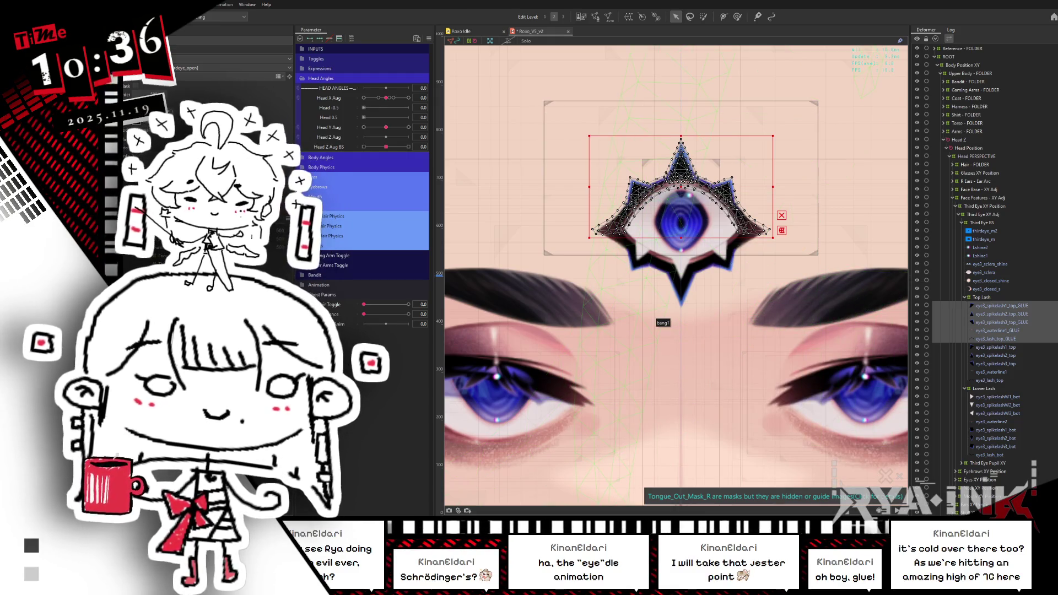
{"action": "left_click", "coordinate": [629, 17]}
{"action": "type", "text": "GLUE"}
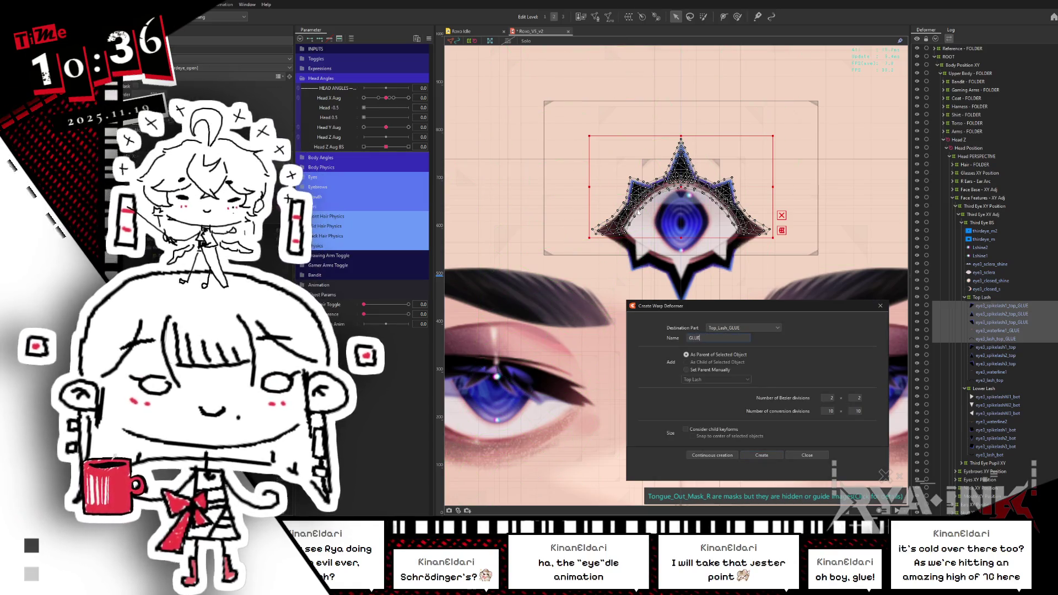
{"action": "double_click", "coordinate": [694, 338]}
{"action": "type", "text": "HEIGHT"}
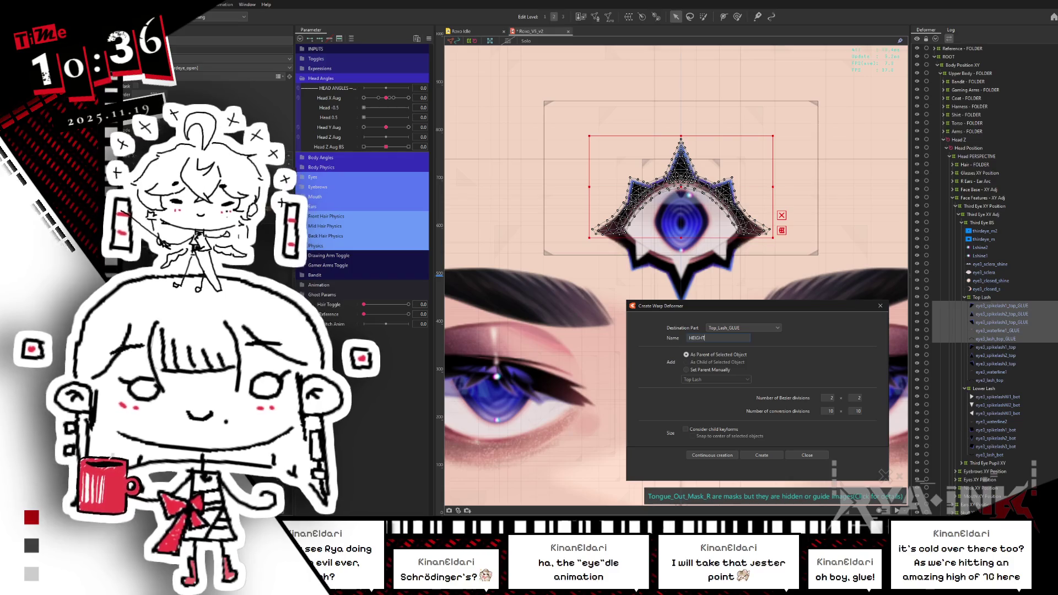
{"action": "left_click", "coordinate": [762, 455]}
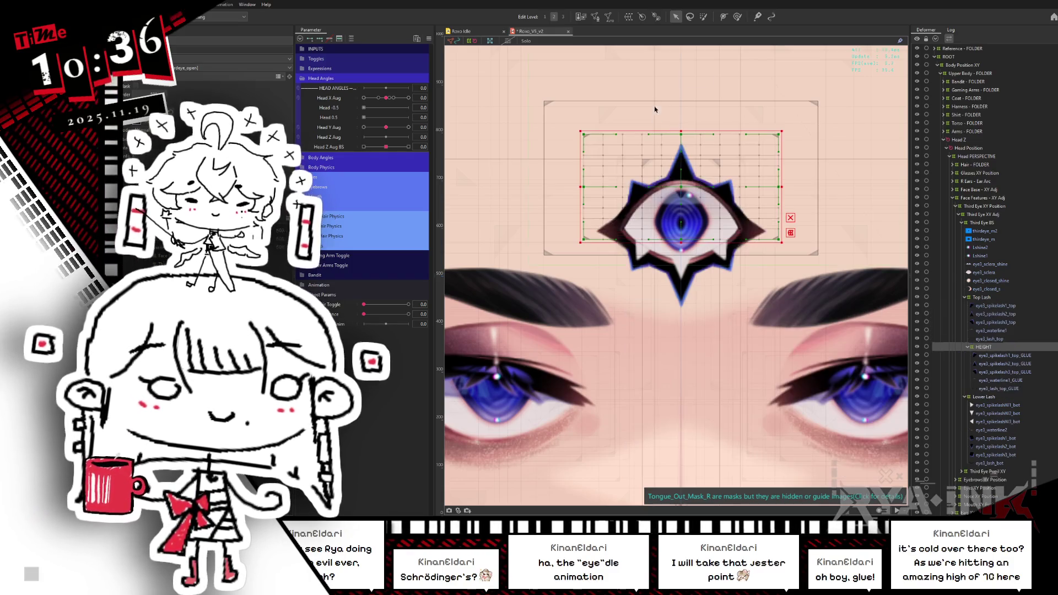
Widen and heighten the HEIGHT grid around the eye, then mesh-edit eye3_lash_top.
{"action": "left_click_drag", "start_coordinate": [773, 186], "coordinate": [808, 185]}
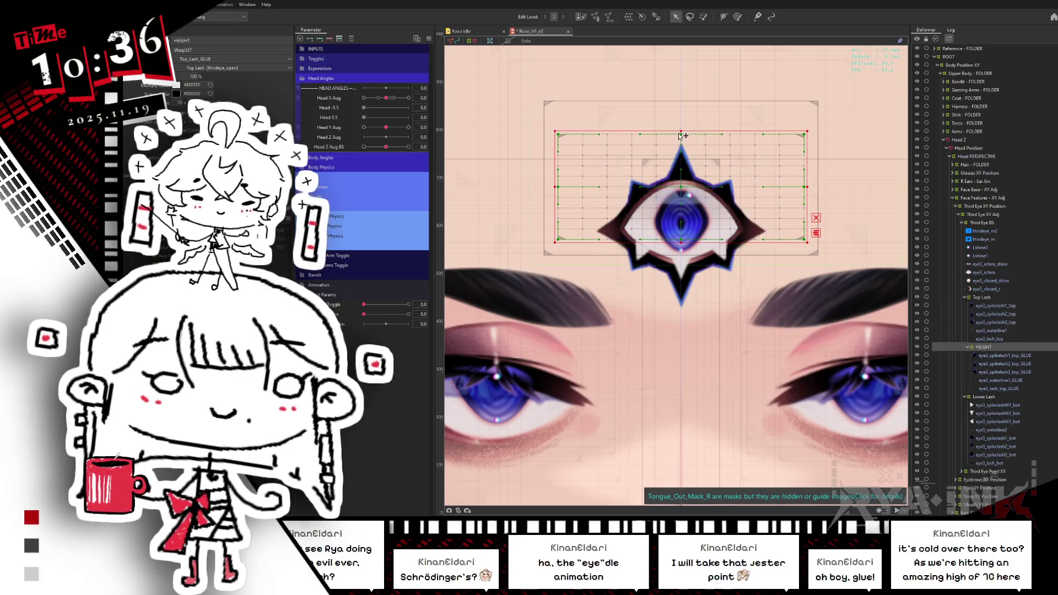
{"action": "left_click_drag", "start_coordinate": [681, 133], "coordinate": [684, 122]}
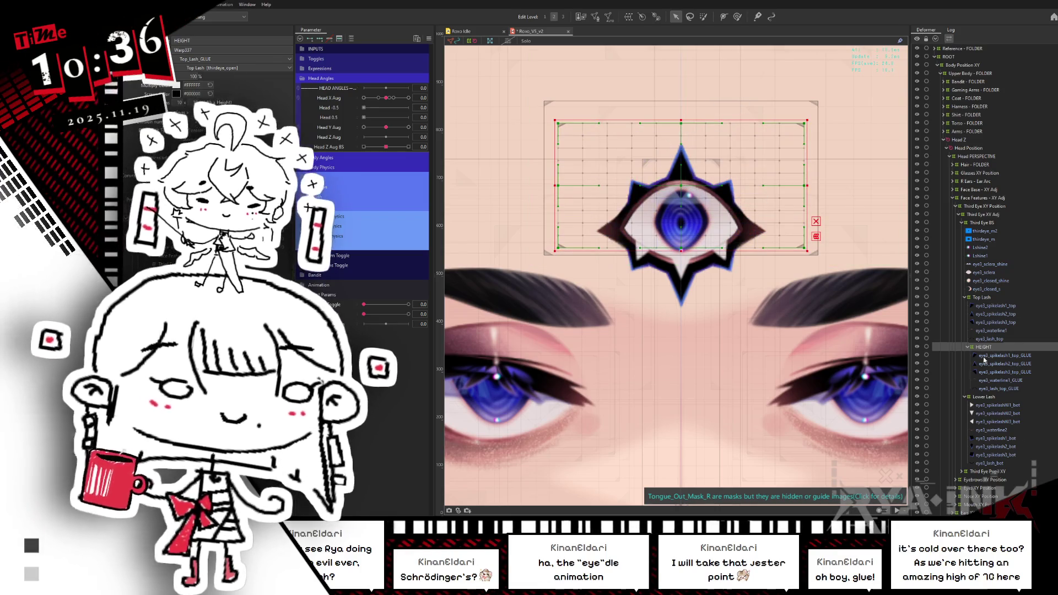
{"action": "left_click", "coordinate": [992, 340]}
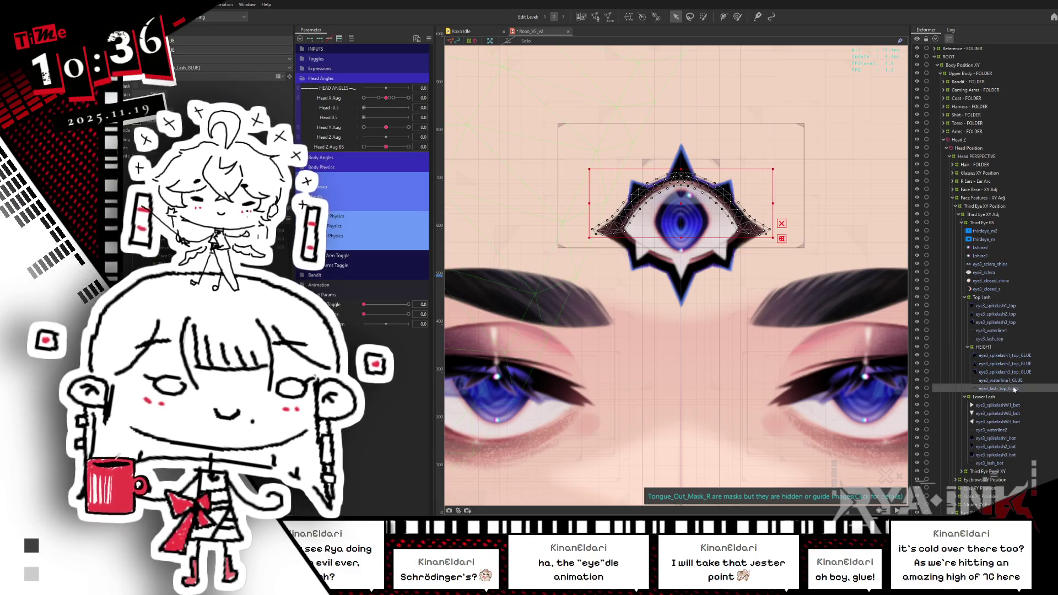
{"action": "left_click", "coordinate": [595, 17]}
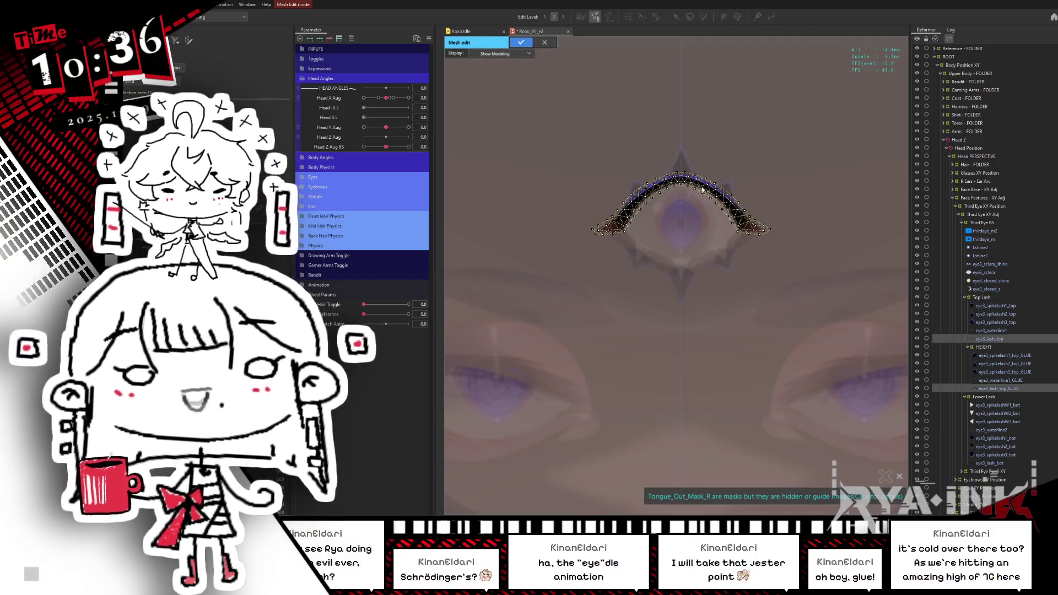
Glue the lash mesh's vertices, then pair eye3_waterline1 with eye3_waterline1_GLUE in mesh edit.
{"action": "left_click_drag", "start_coordinate": [812, 136], "coordinate": [487, 285]}
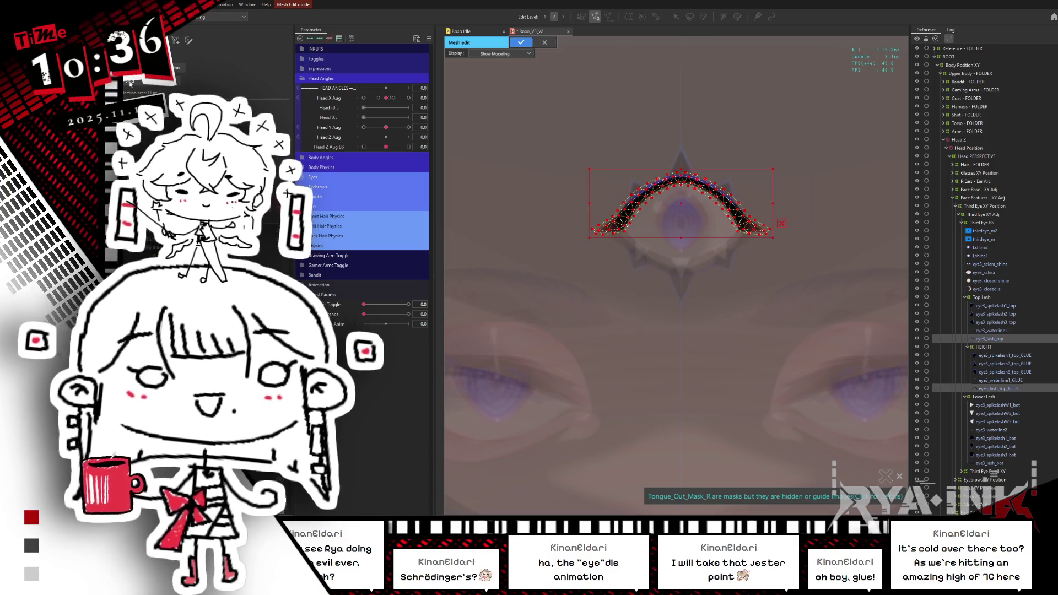
{"action": "left_click", "coordinate": [523, 44]}
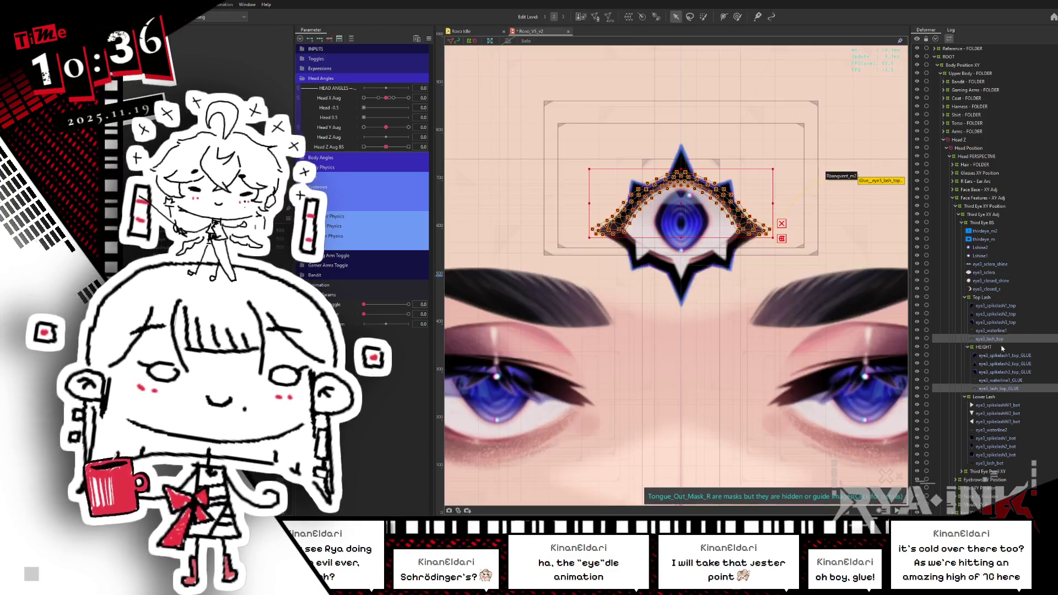
{"action": "left_click", "coordinate": [1019, 381]}
{"action": "left_click", "coordinate": [1002, 331], "text": "ctrl"}
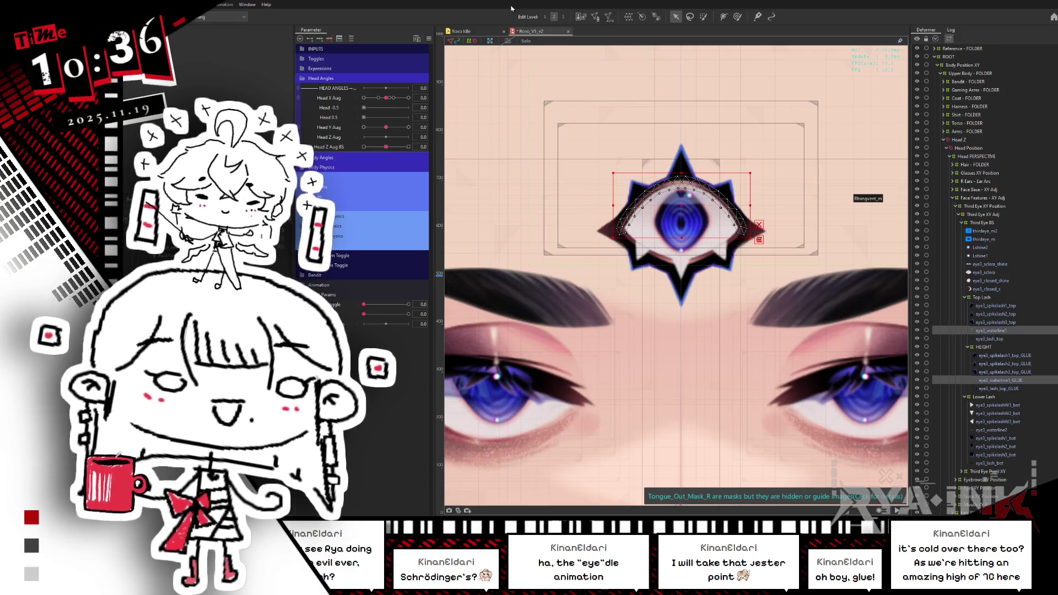
{"action": "left_click", "coordinate": [596, 17]}
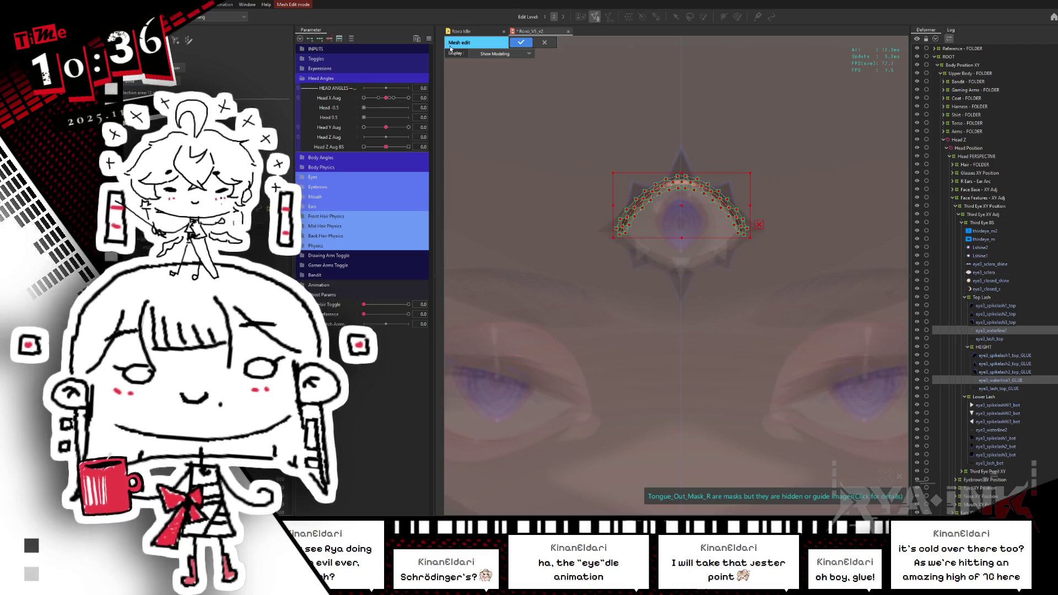
{"action": "left_click", "coordinate": [522, 42]}
Glue eye3_spikelash3_top and eye3_spikelash2_top to their _GLUE copies.
{"action": "left_click", "coordinate": [722, 190]}
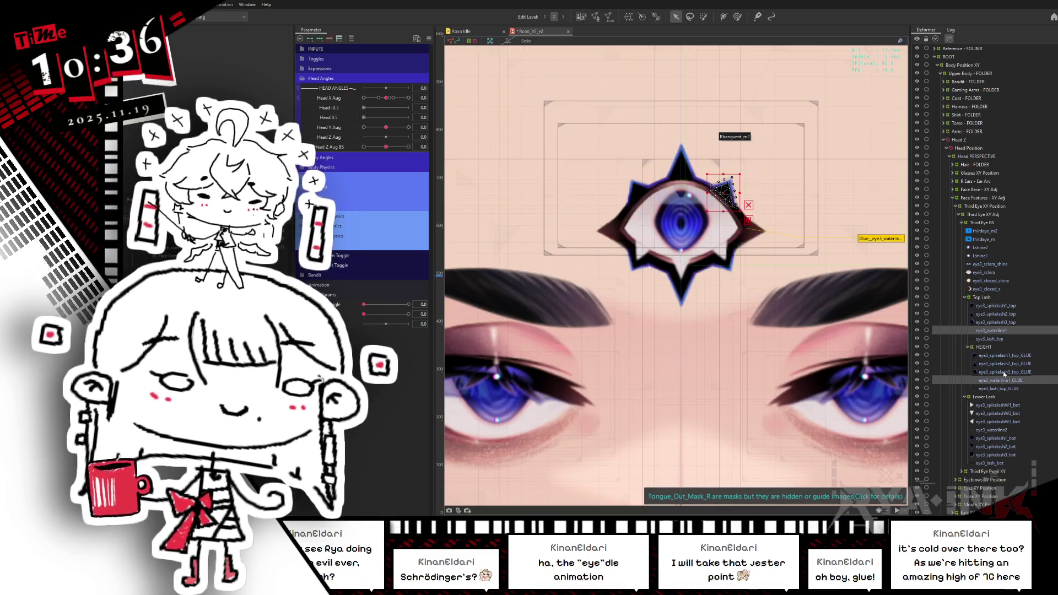
{"action": "left_click", "coordinate": [1008, 323], "text": "ctrl"}
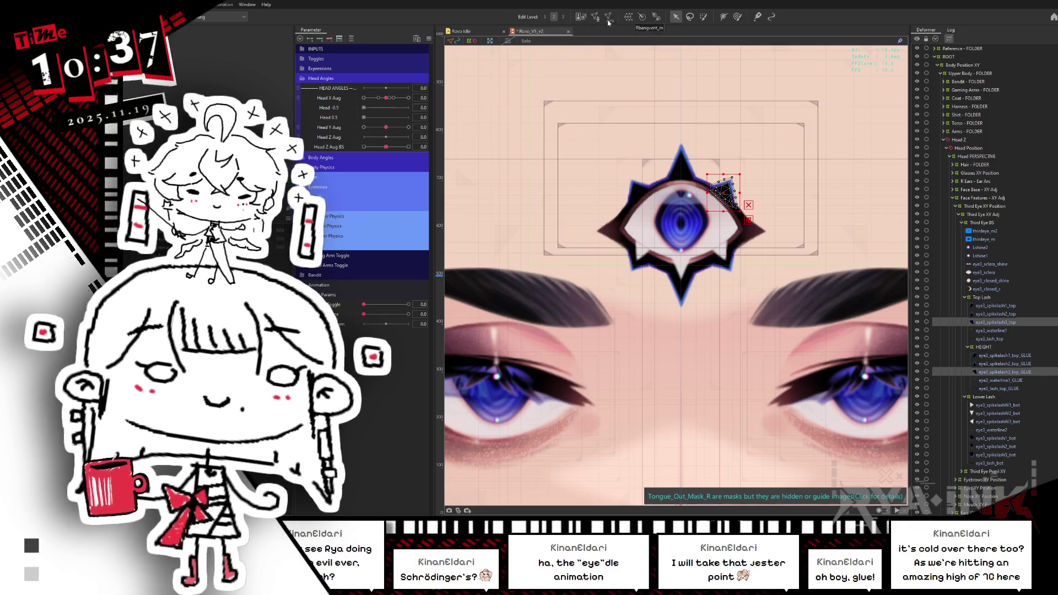
{"action": "left_click", "coordinate": [596, 17]}
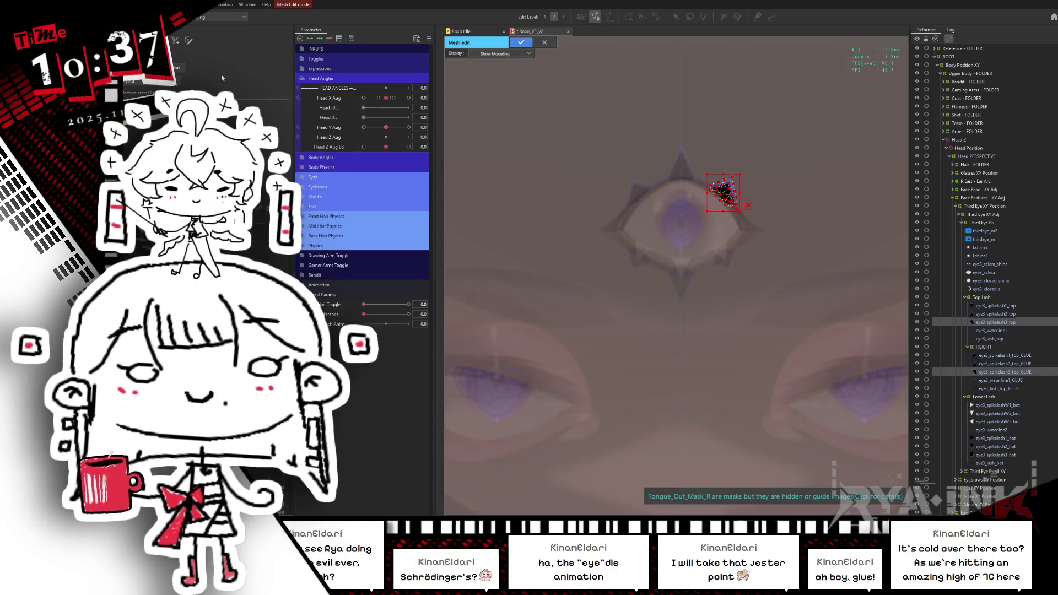
{"action": "left_click", "coordinate": [522, 43]}
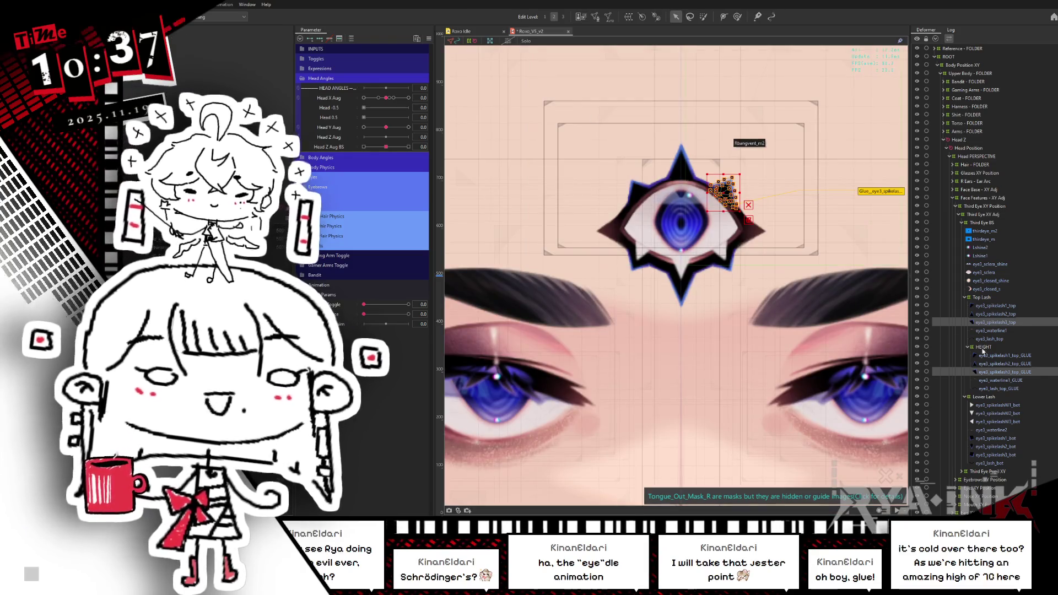
{"action": "left_click", "coordinate": [997, 364]}
{"action": "left_click", "coordinate": [996, 314], "text": "ctrl"}
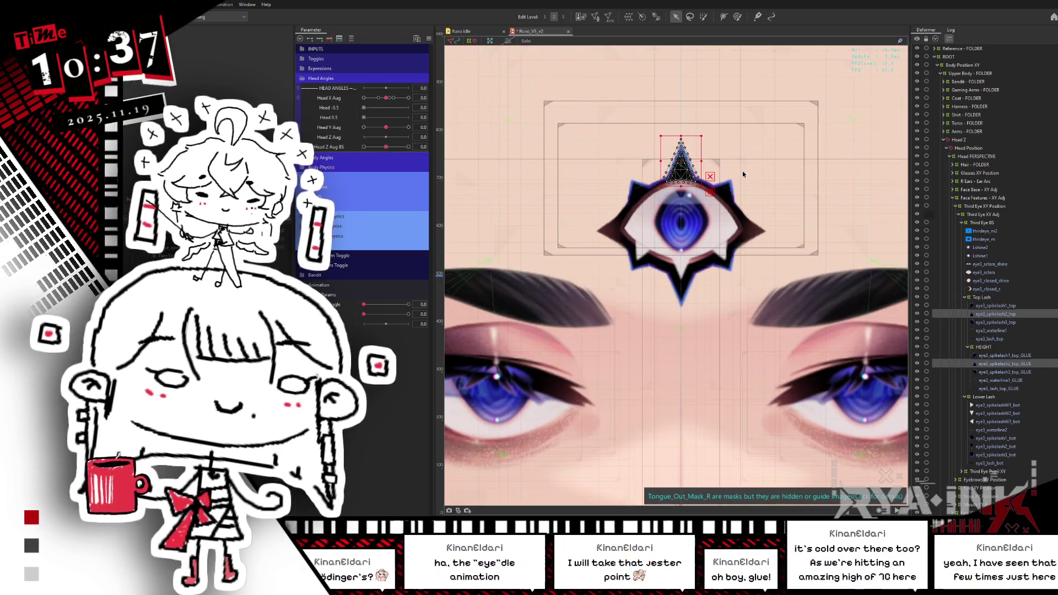
{"action": "left_click", "coordinate": [595, 17]}
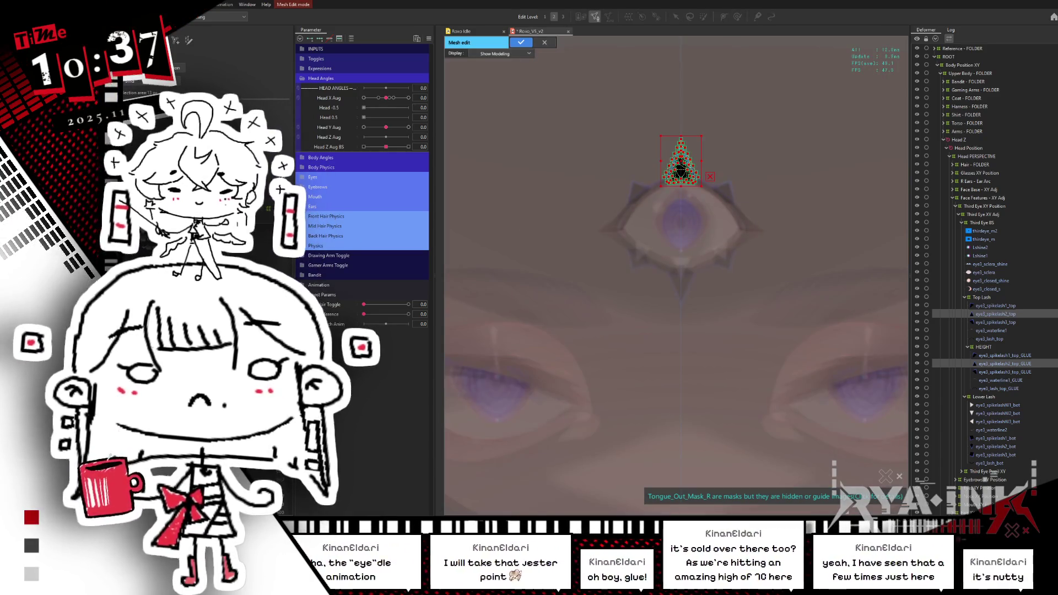
{"action": "left_click", "coordinate": [548, 42]}
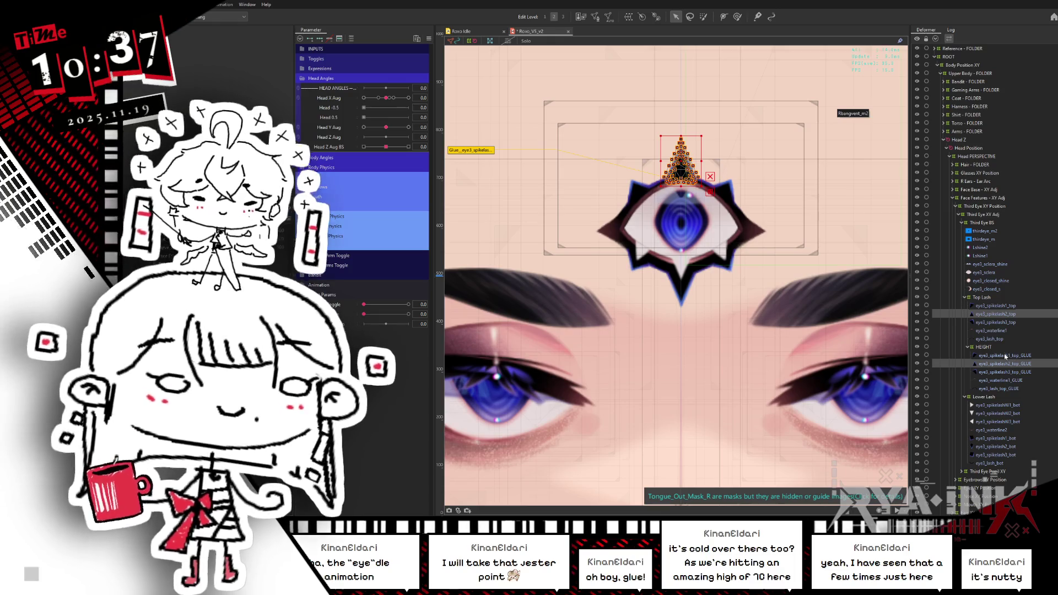
Glue eye3_spikelash1_top to eye3_spikelash1_top_GLUE, then select the whole top lash.
{"action": "left_click", "coordinate": [1008, 355]}
{"action": "left_click", "coordinate": [996, 306], "text": "ctrl"}
{"action": "left_click", "coordinate": [595, 17]}
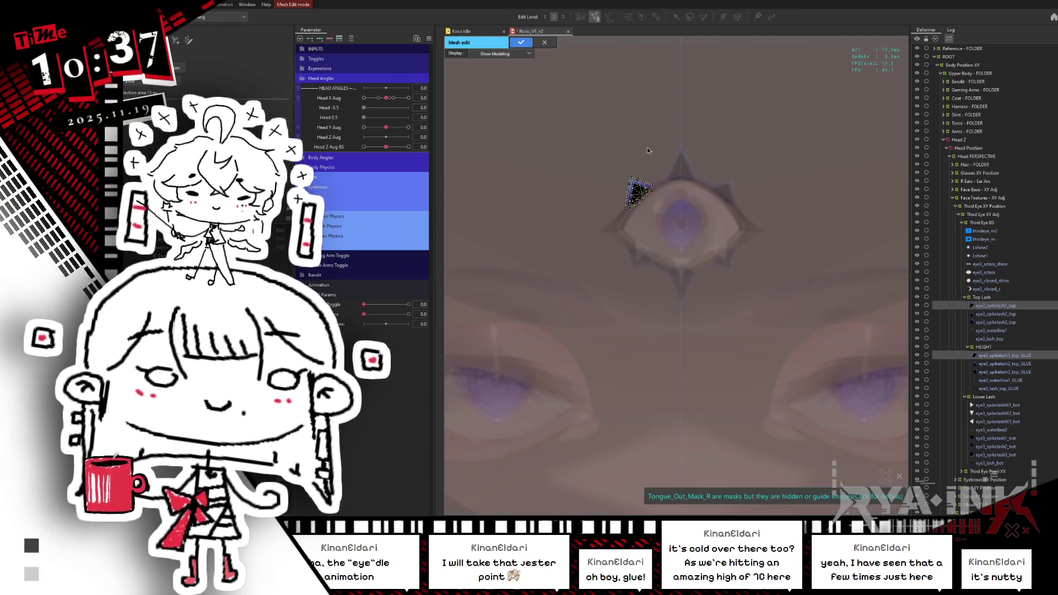
{"action": "key", "text": "Return"}
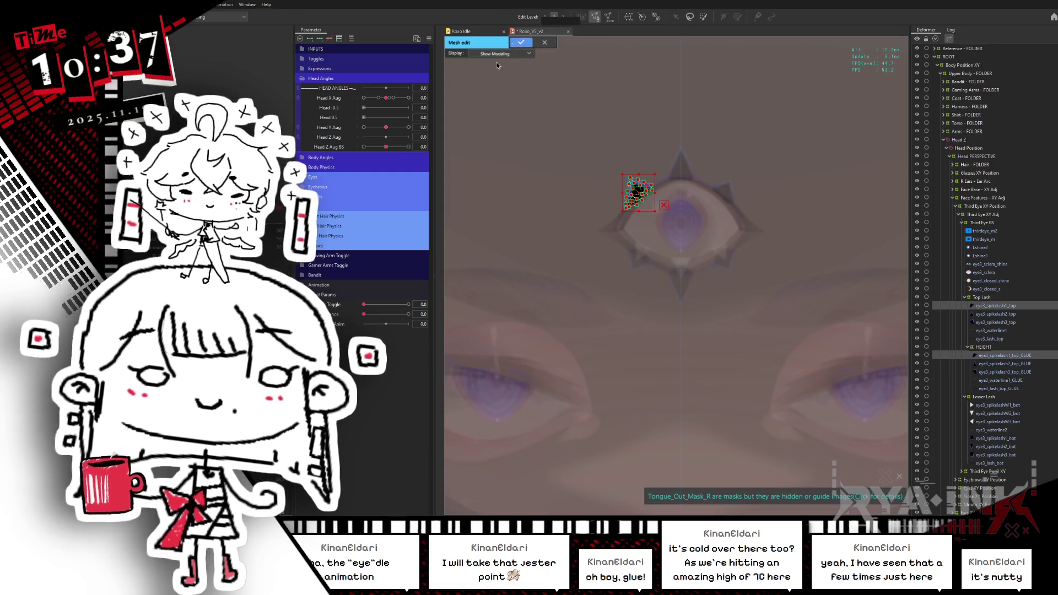
{"action": "key", "text": "ctrl+a"}
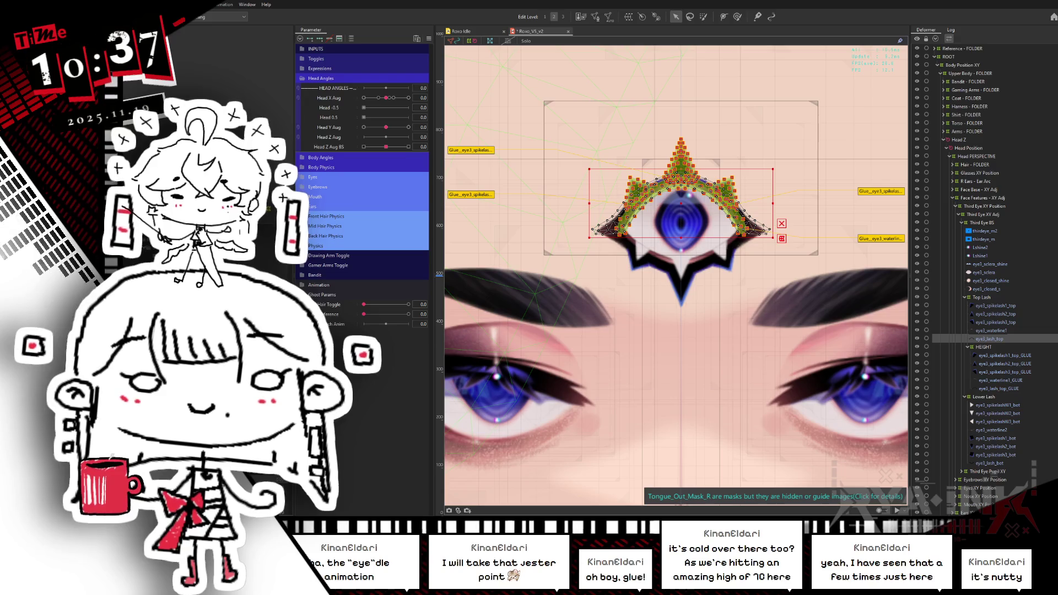
Move eye3_lash_top to the top of Top Lash and rename the top spike glue Lash_1.
{"action": "left_click_drag", "start_coordinate": [988, 338], "coordinate": [988, 305]}
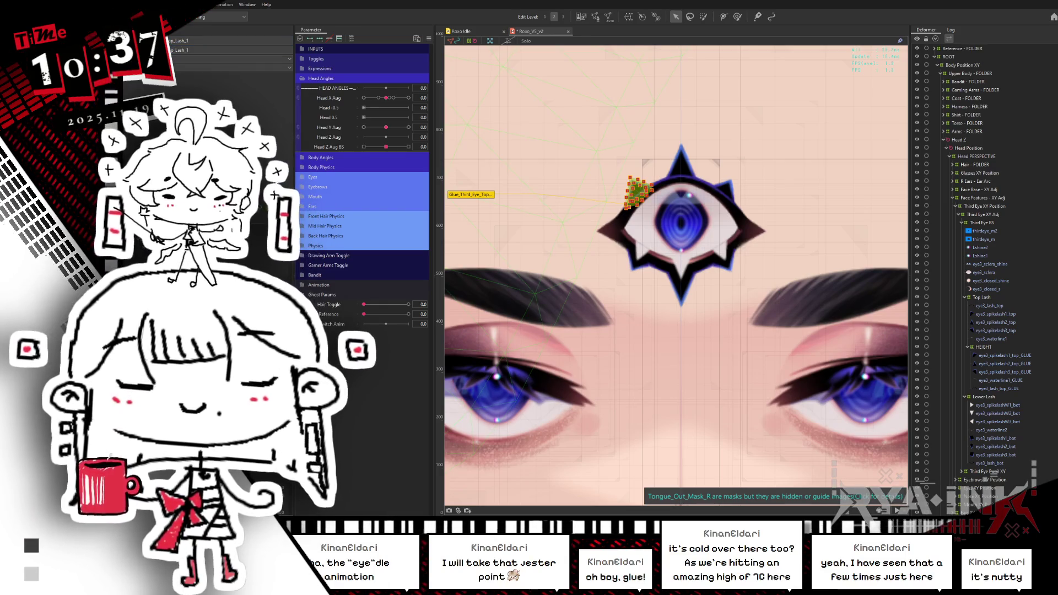
{"action": "left_click", "coordinate": [681, 162]}
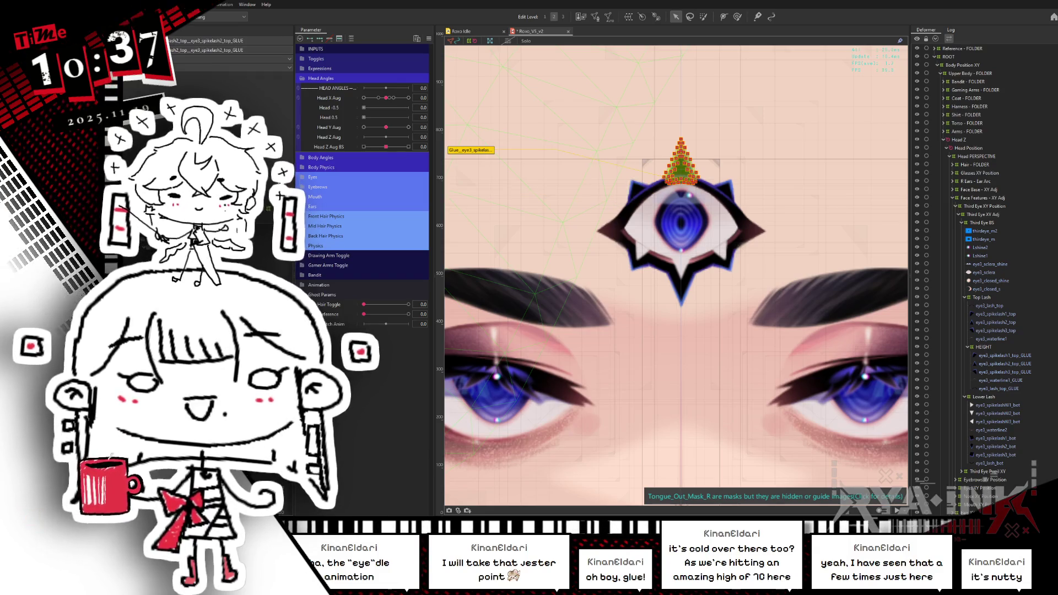
{"action": "triple_click", "coordinate": [231, 40]}
{"action": "type", "text": "p_Lash_1"}
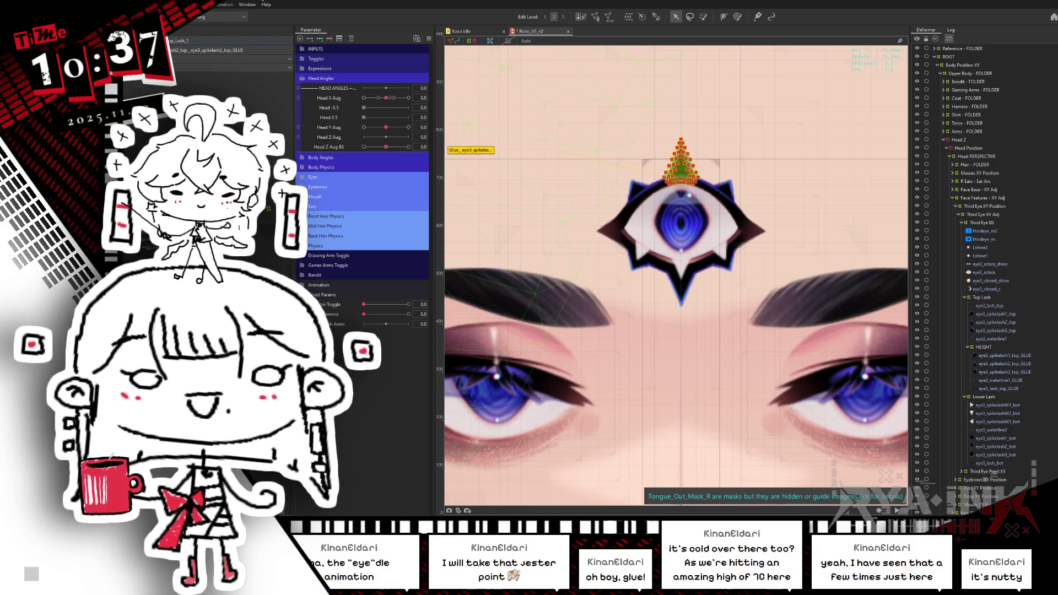
{"action": "key", "text": "Tab"}
{"action": "key", "text": "ctrl+v"}
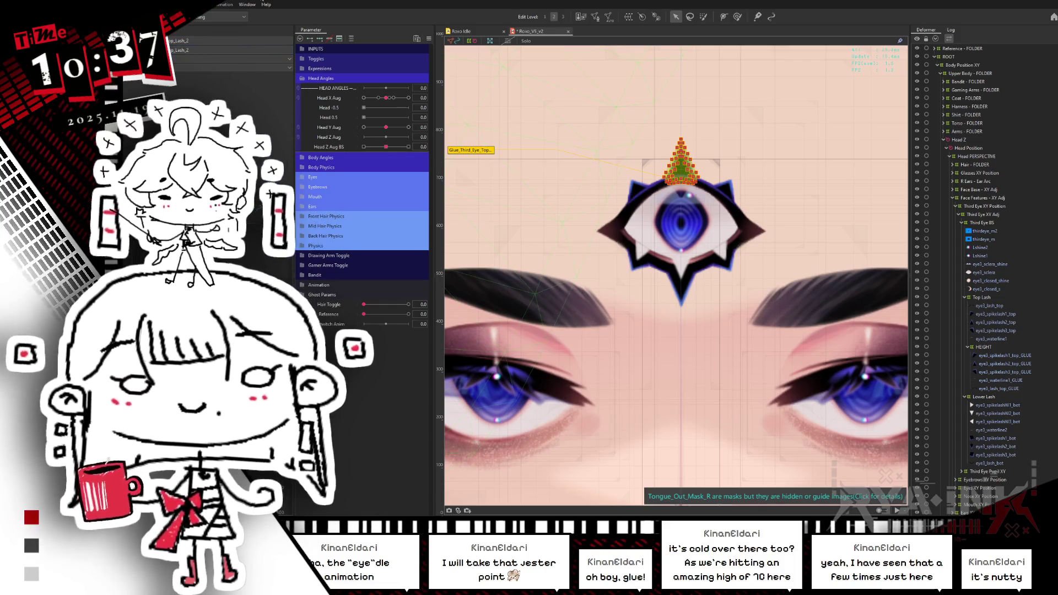
Rename the third eye's right spike glue to Lash_3.
{"action": "left_click", "coordinate": [724, 192]}
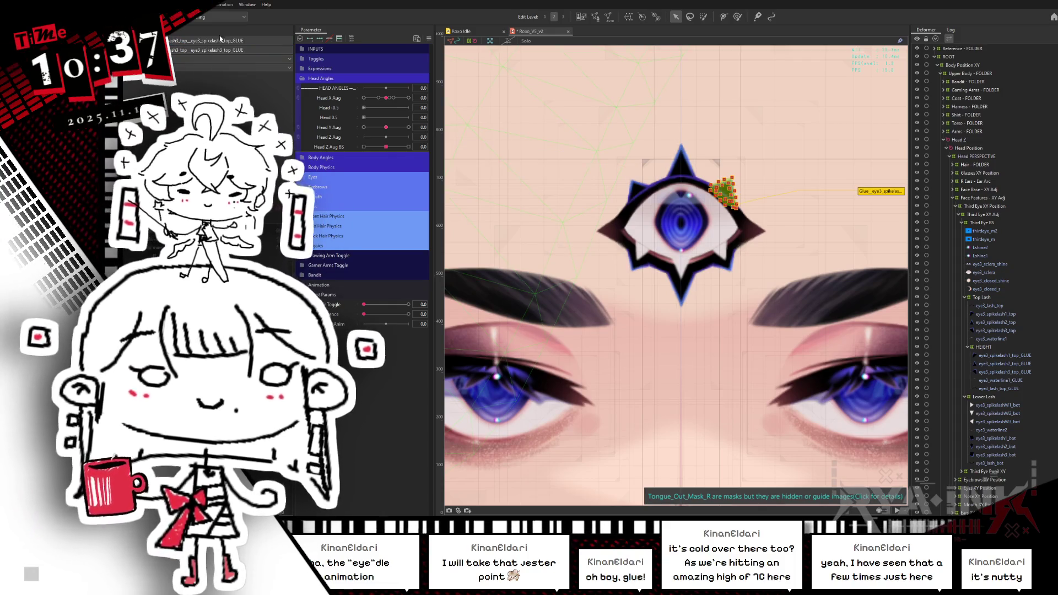
{"action": "triple_click", "coordinate": [220, 41]}
{"action": "key", "text": "ctrl+v"}
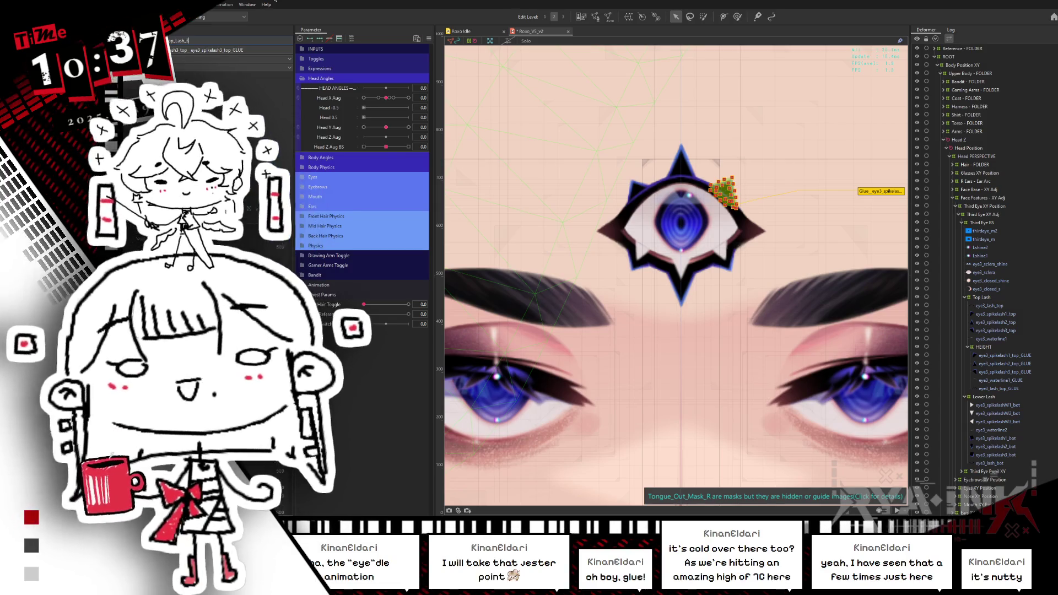
{"action": "key", "text": "Tab"}
{"action": "key", "text": "ctrl+v"}
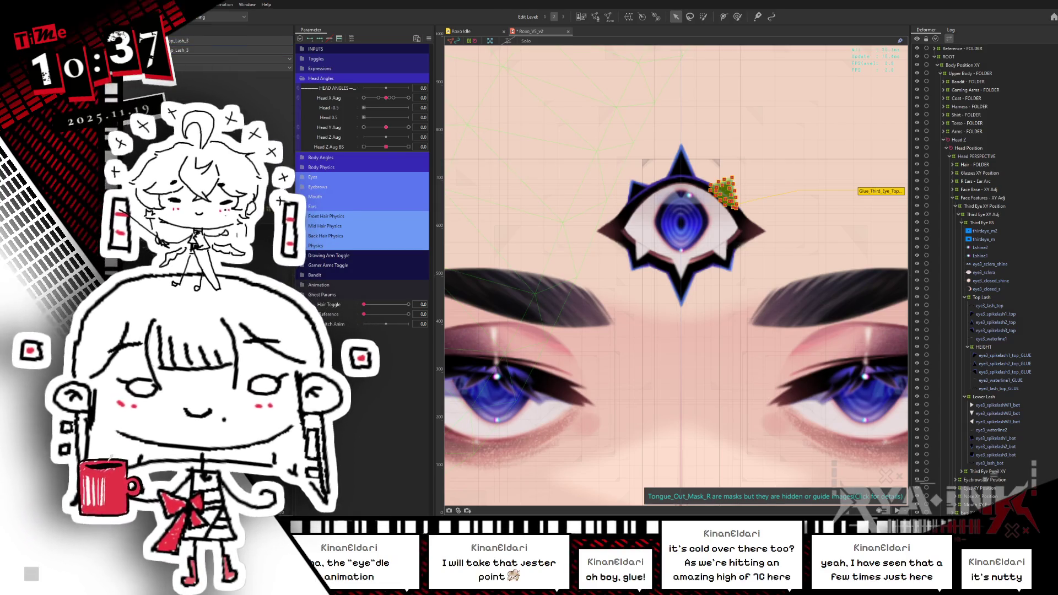
Rename the waterline glue Line_1 and the top lash glue Line_2.
{"action": "left_click", "coordinate": [684, 178]}
{"action": "triple_click", "coordinate": [221, 40]}
{"action": "key", "text": "ctrl+v"}
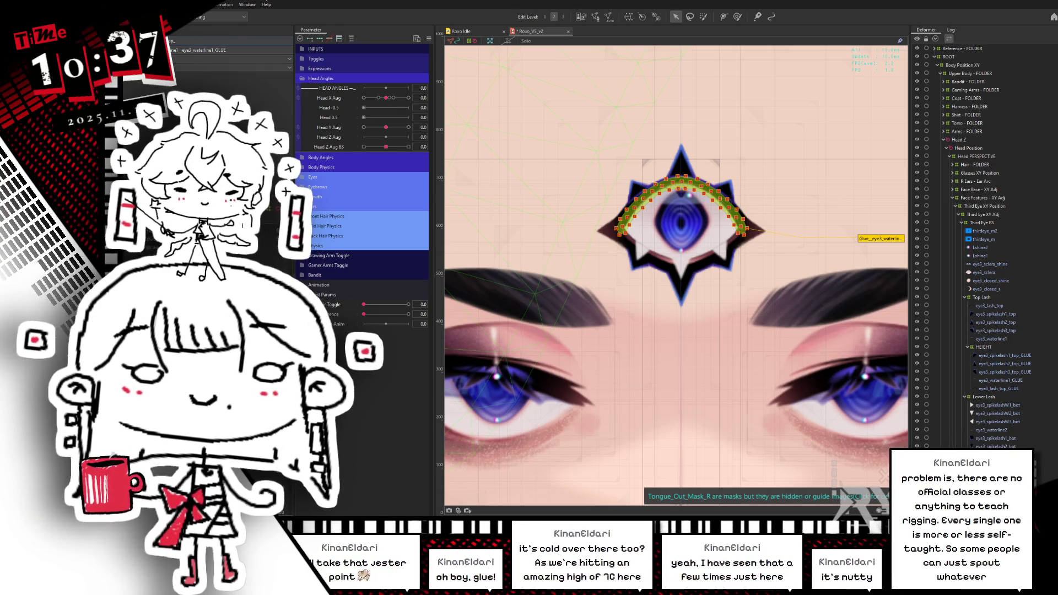
{"action": "type", "text": "Line_1"}
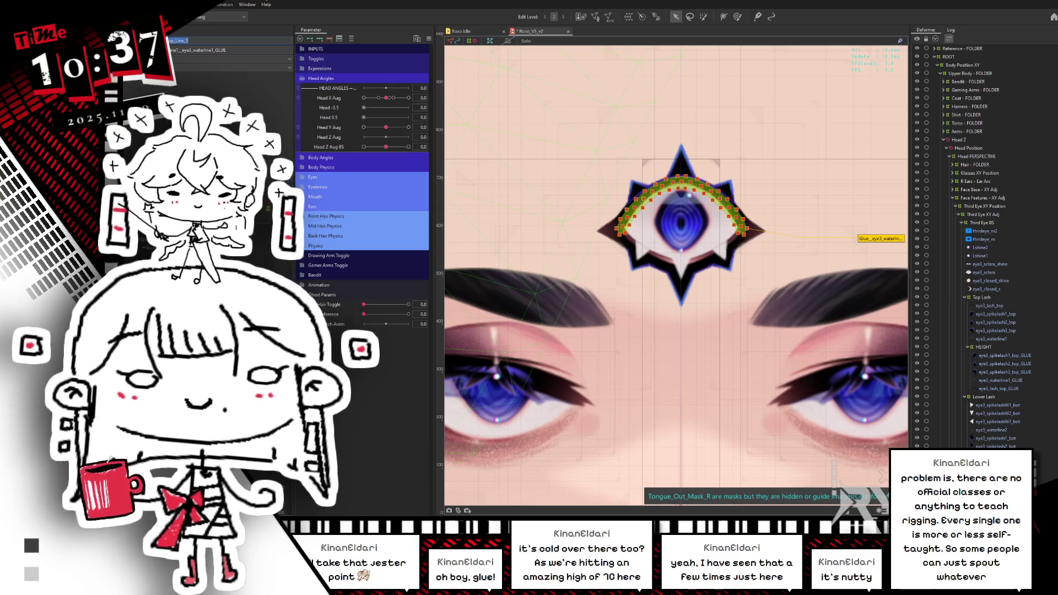
{"action": "key", "text": "Return"}
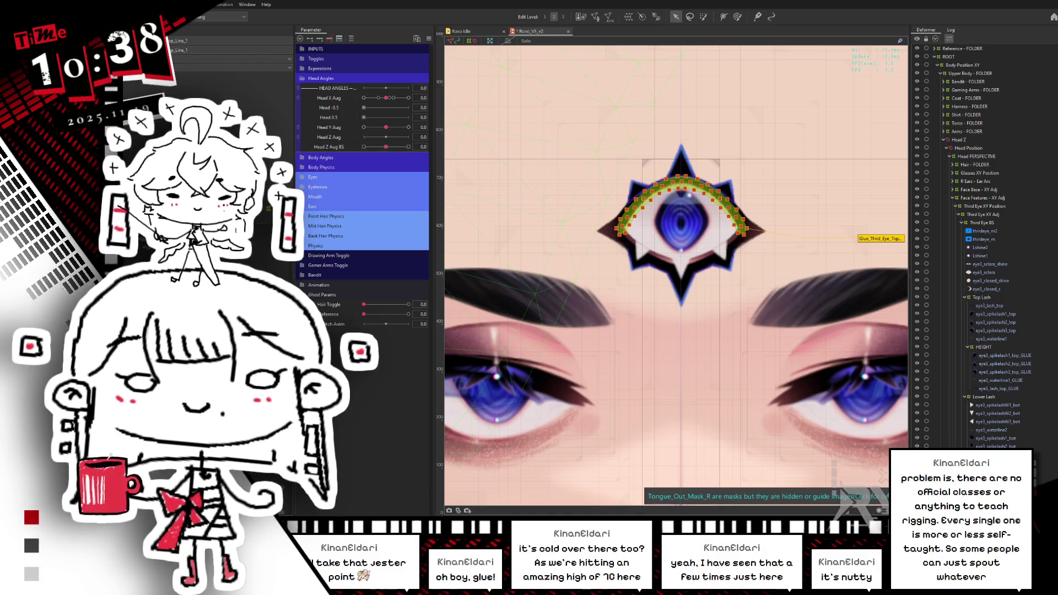
{"action": "left_click", "coordinate": [881, 180]}
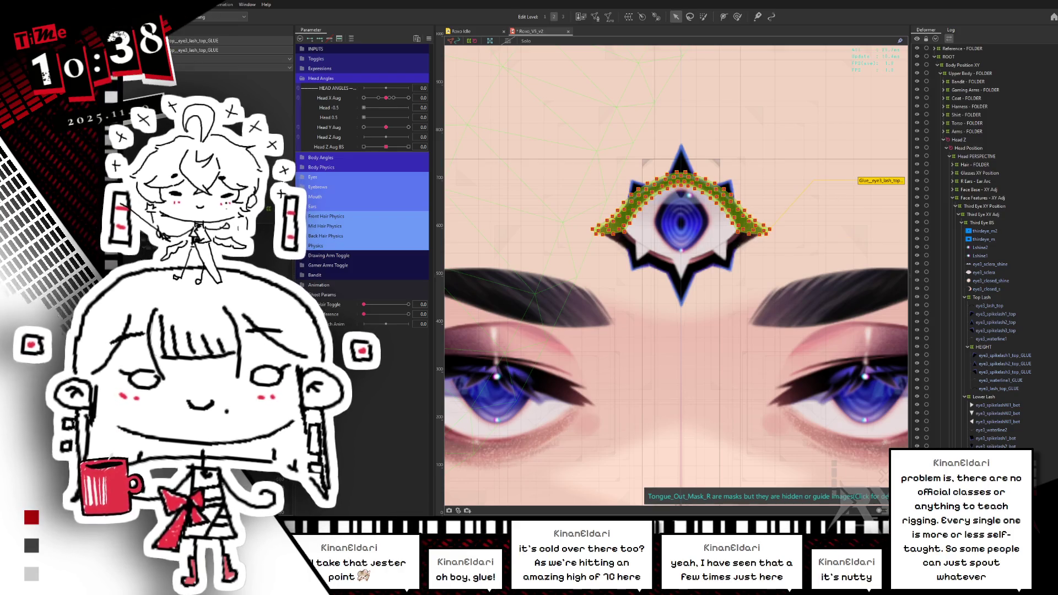
{"action": "type", "text": "Line_2"}
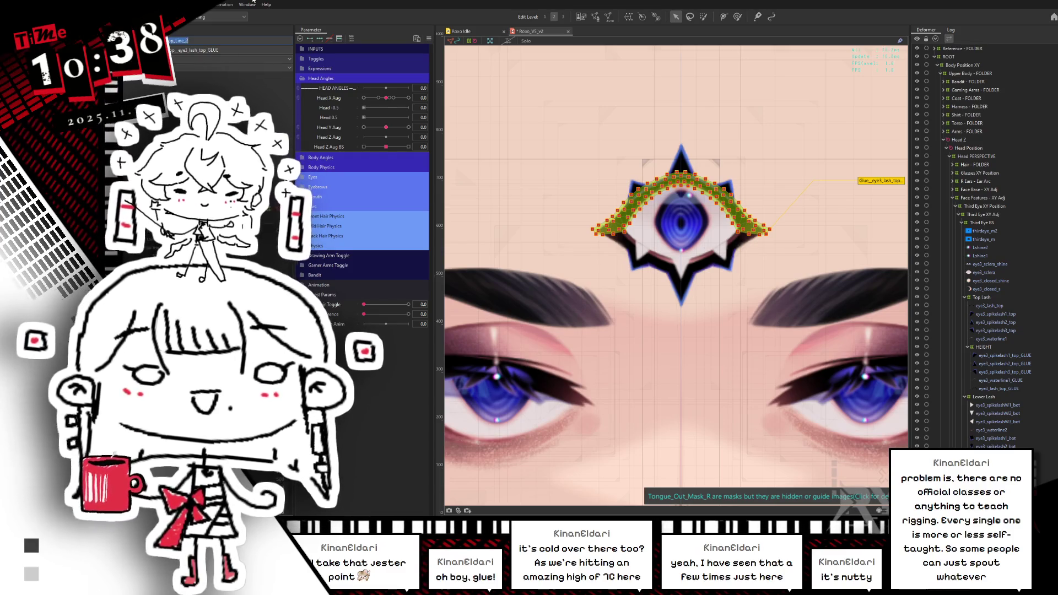
{"action": "key", "text": "Return"}
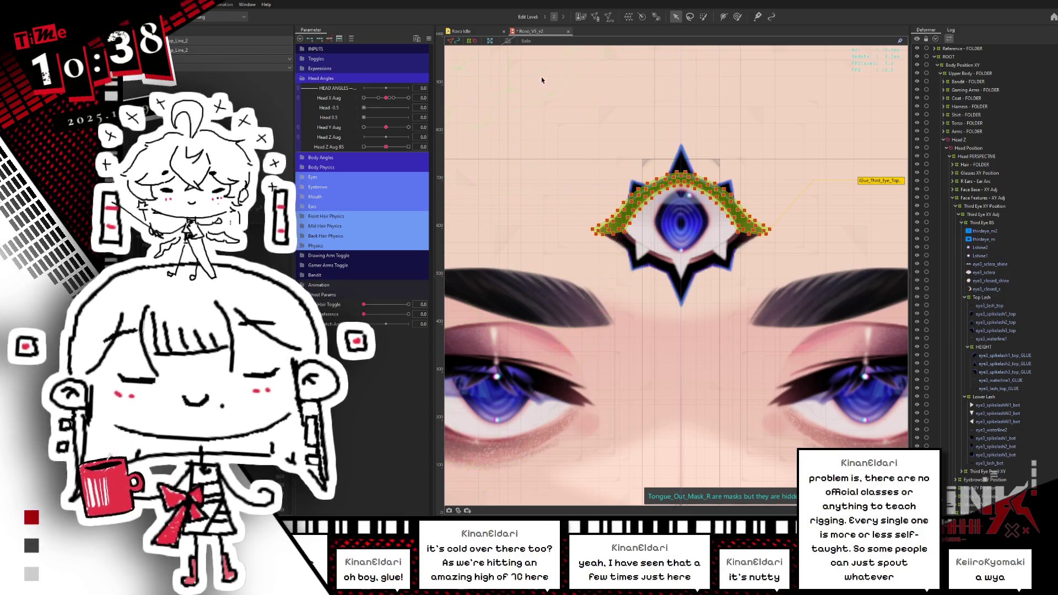
Switch to the brush tool from the top toolbar to paint on the third eye's top glue.
{"action": "left_click", "coordinate": [704, 16]}
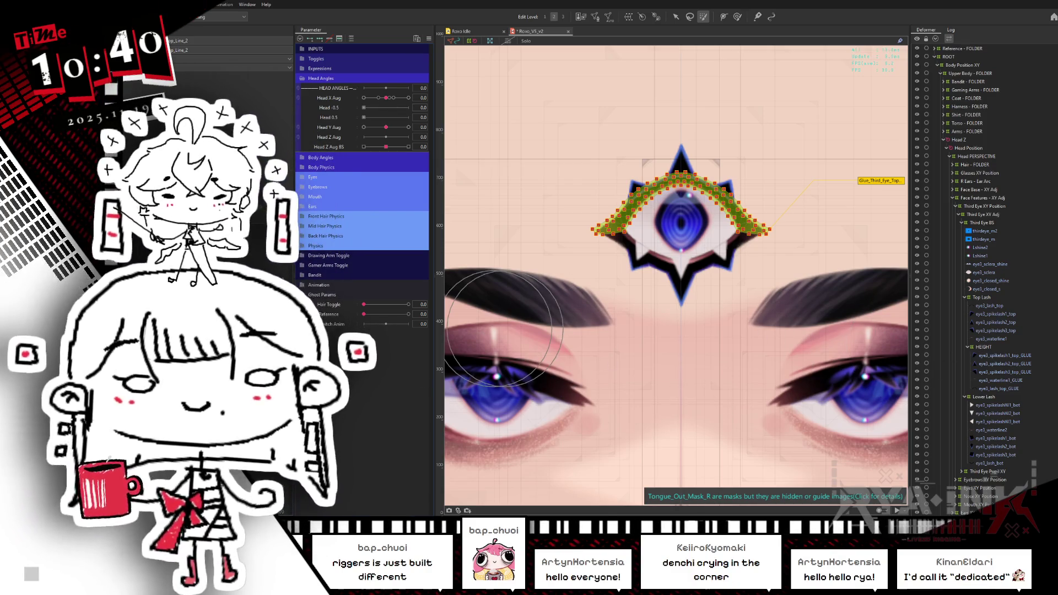
Narrow the HEIGHT glue selection to eye3_lash_top_GLUE and hide its selection overlay.
{"action": "left_click", "coordinate": [999, 389], "text": "shift"}
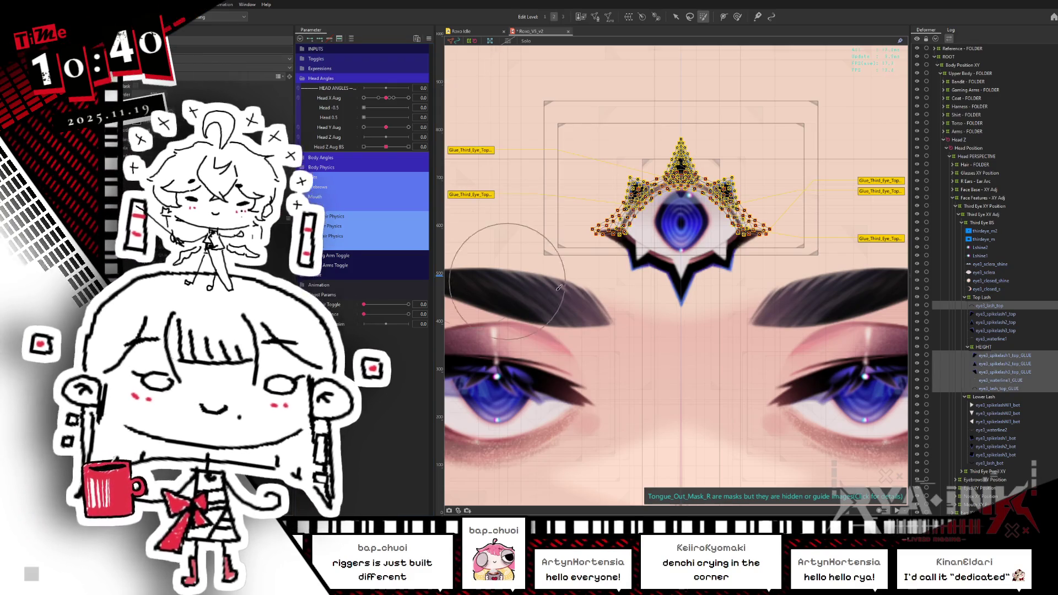
{"action": "left_click", "coordinate": [449, 44]}
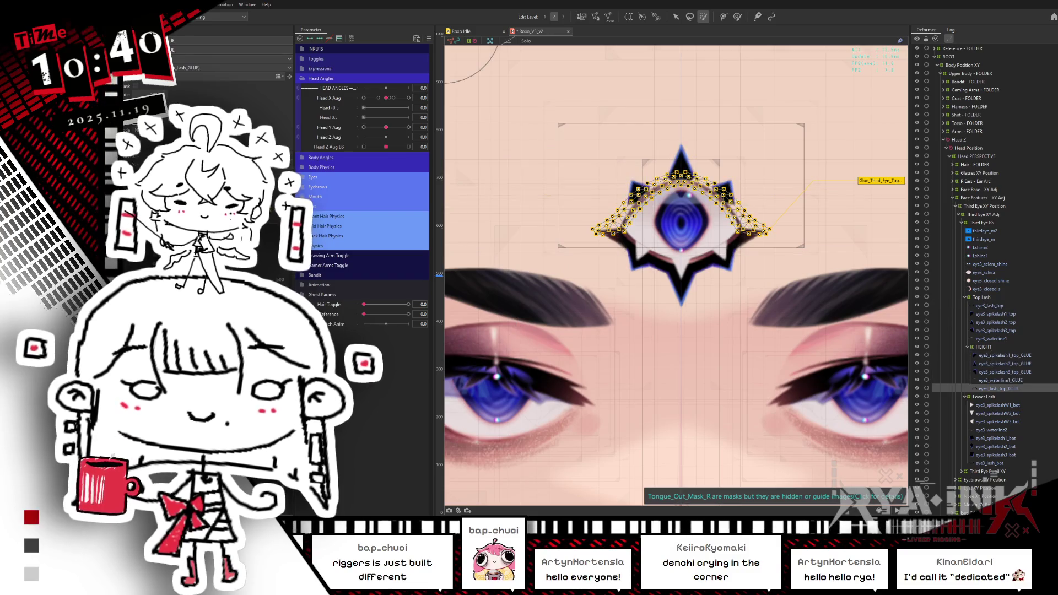
{"action": "key", "text": "ctrl+h"}
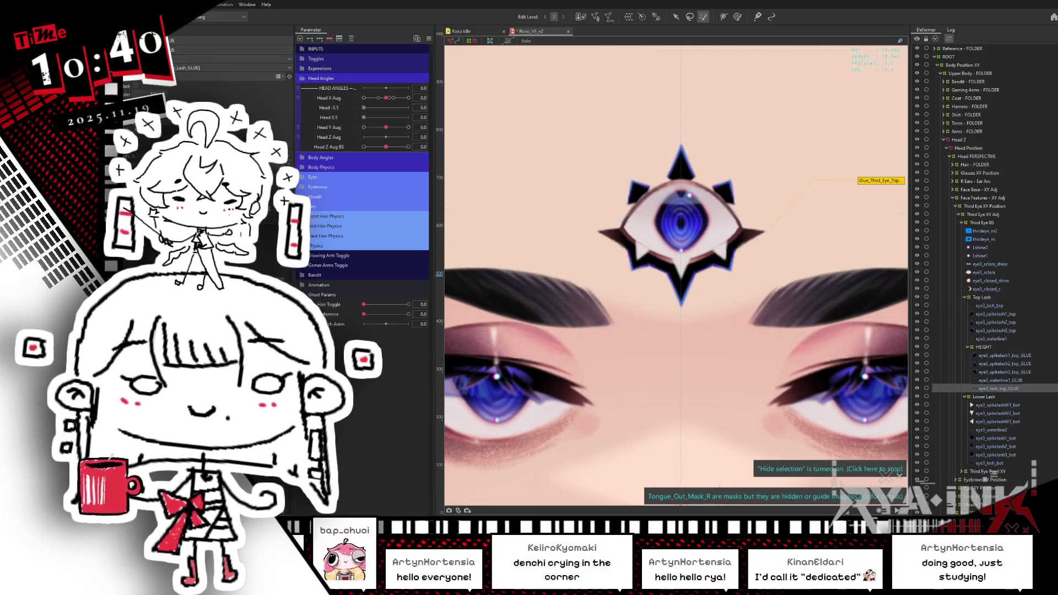
{"action": "left_click", "coordinate": [1000, 380]}
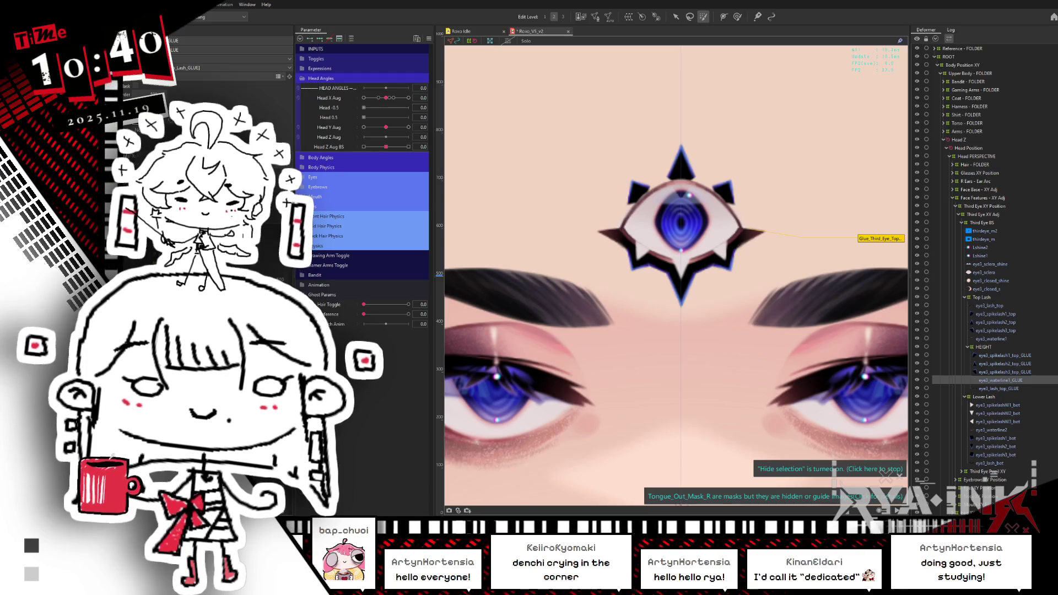
{"action": "left_click", "coordinate": [999, 389]}
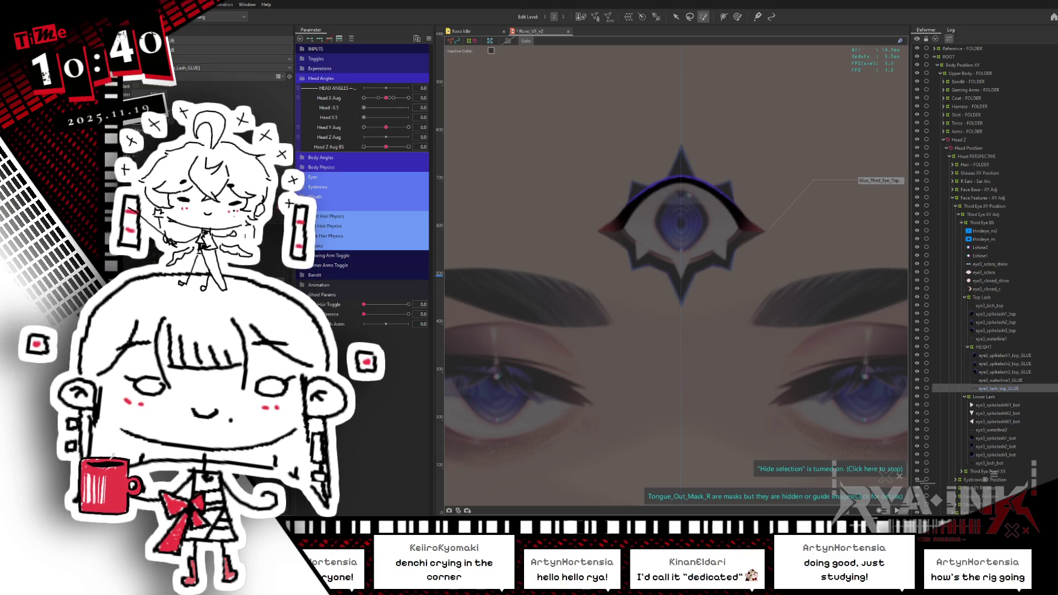
Move eye3_lash_top below eye3_waterline1 in the Deformer panel tree.
{"action": "left_click", "coordinate": [989, 306]}
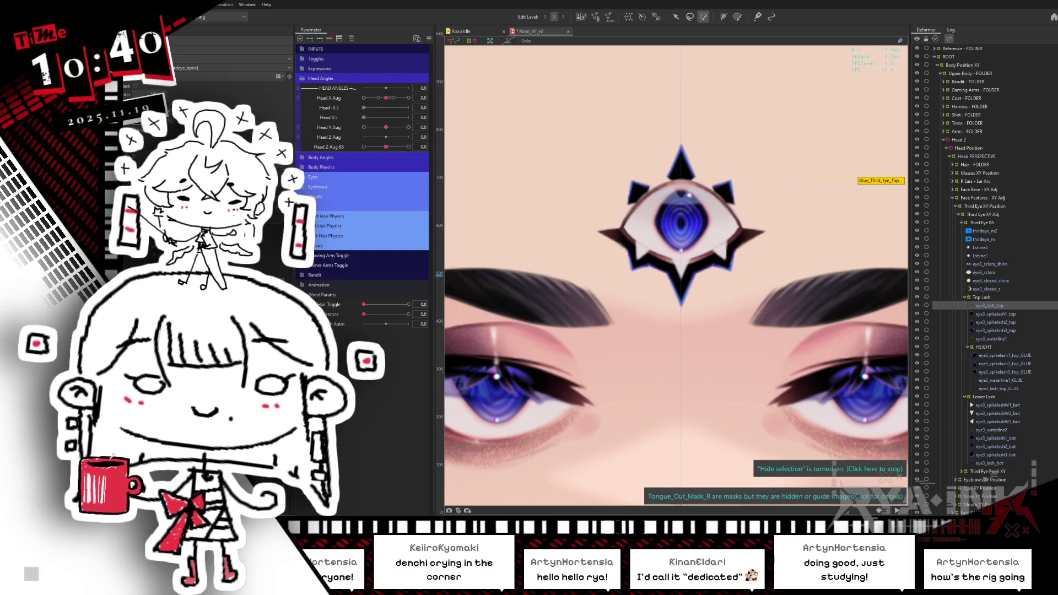
{"action": "left_click_drag", "start_coordinate": [989, 305], "coordinate": [990, 339]}
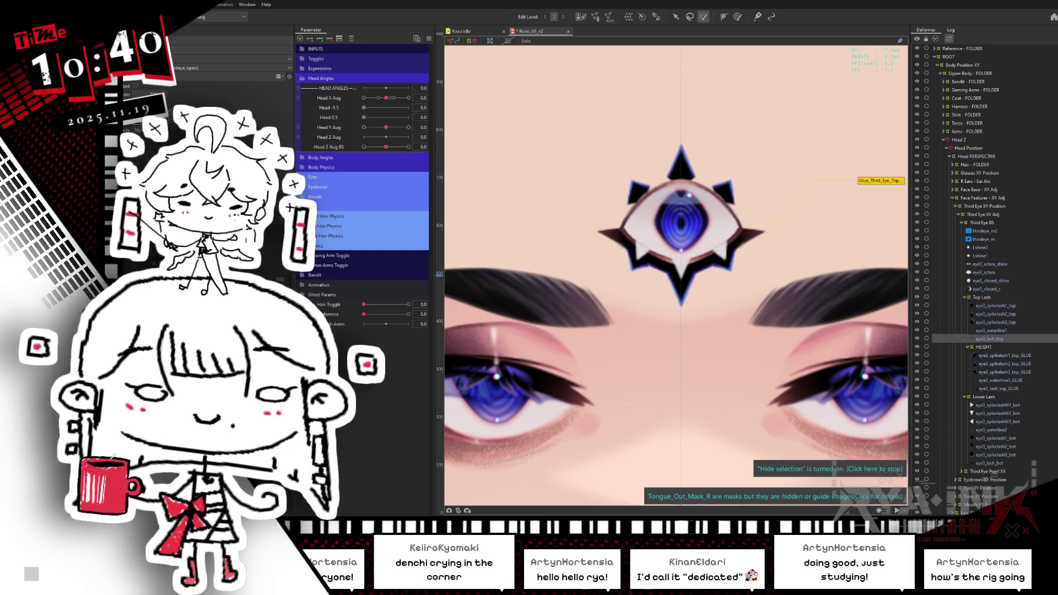
{"action": "key", "text": "ctrl+z"}
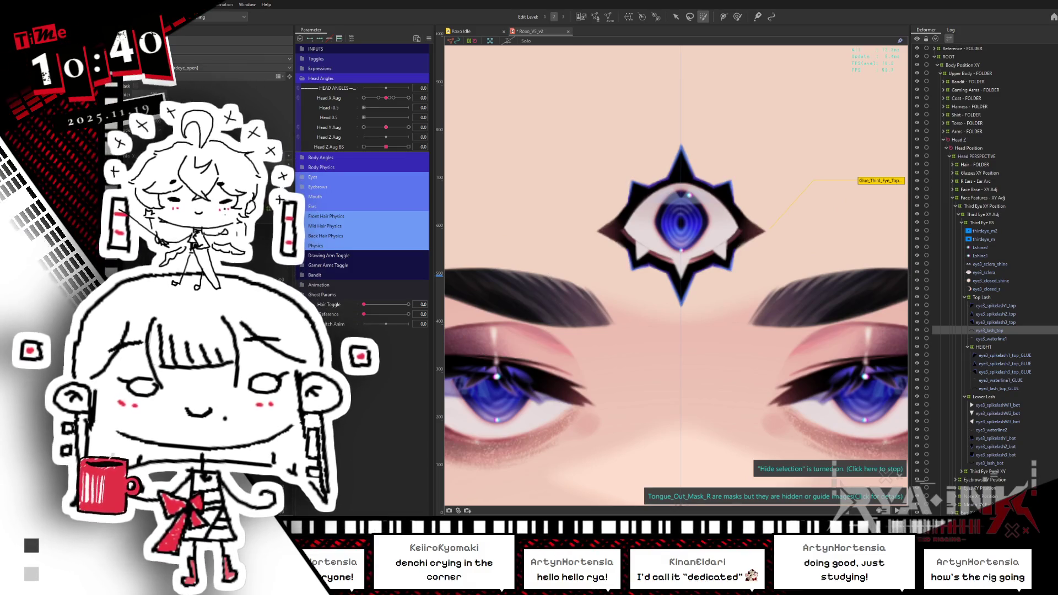
{"action": "key", "text": "ctrl+y"}
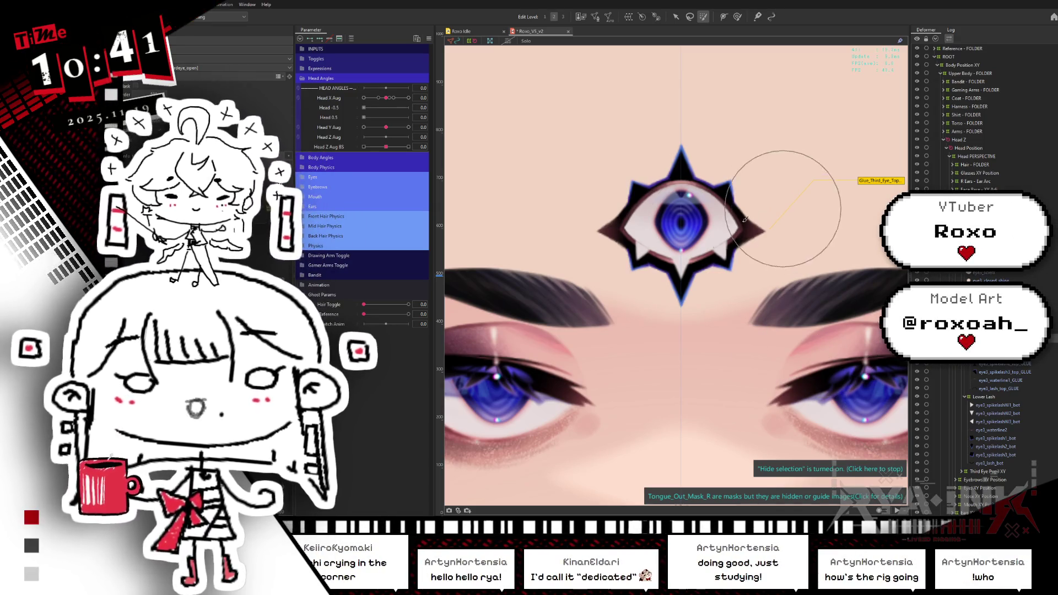
With the brush active, select eye3_spikelash1_top_GLUE, keep its mesh hidden, and recentre the view.
{"action": "scroll", "coordinate": [673, 272], "scroll_direction": "down", "scroll_amount": 5}
{"action": "scroll", "coordinate": [653, 300], "scroll_direction": "up", "scroll_amount": 3}
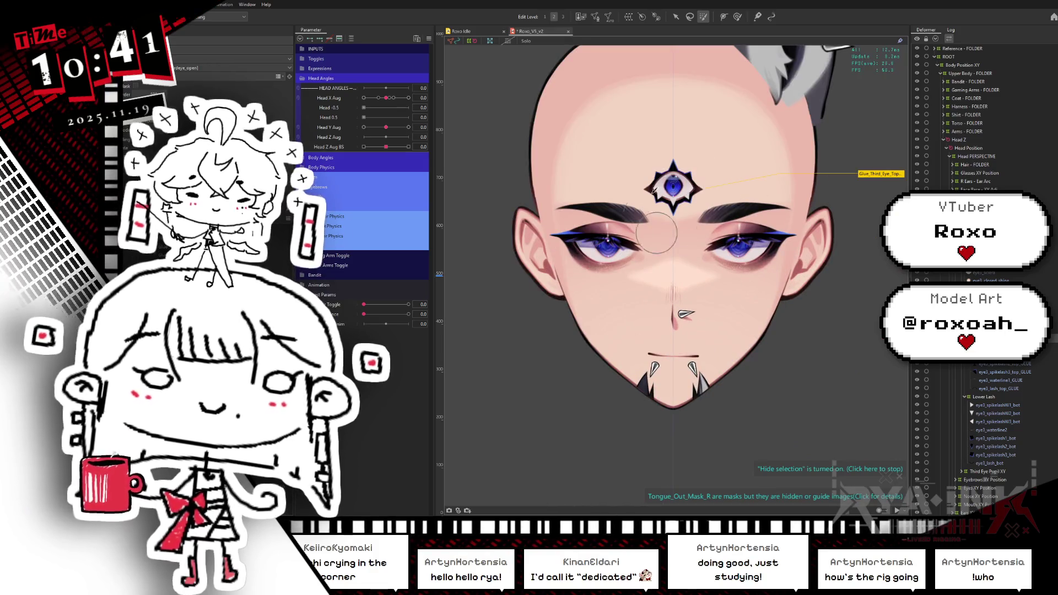
{"action": "scroll", "coordinate": [690, 164], "scroll_direction": "up", "scroll_amount": 4}
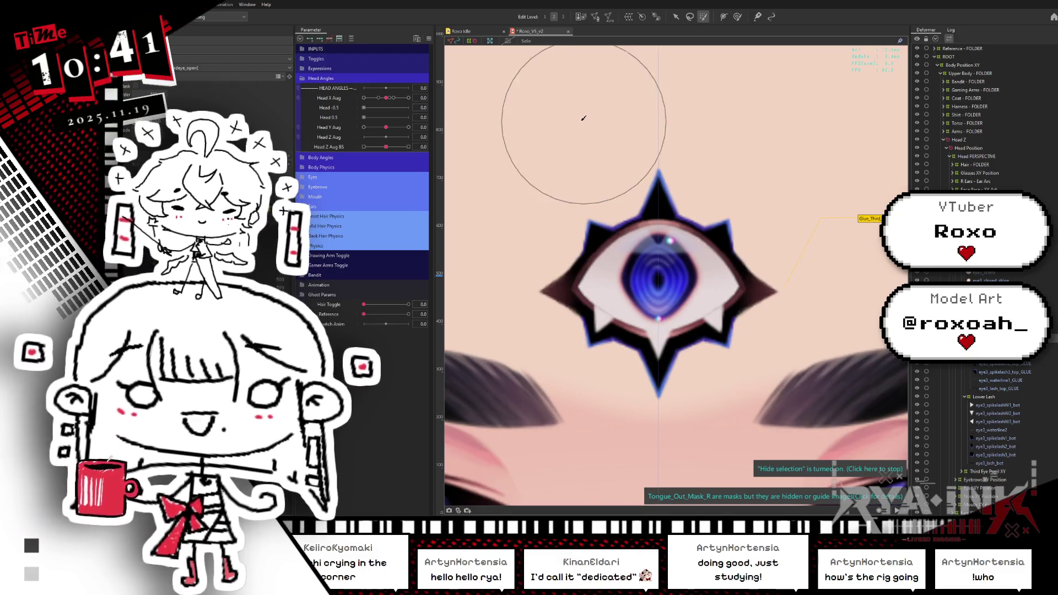
{"action": "key", "text": "b"}
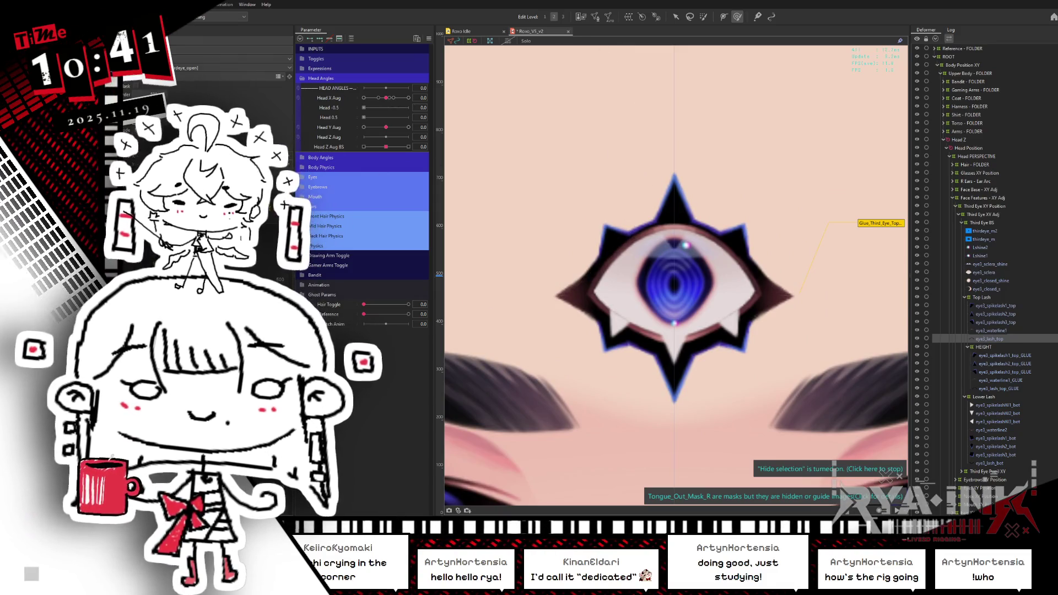
{"action": "left_click", "coordinate": [1005, 355]}
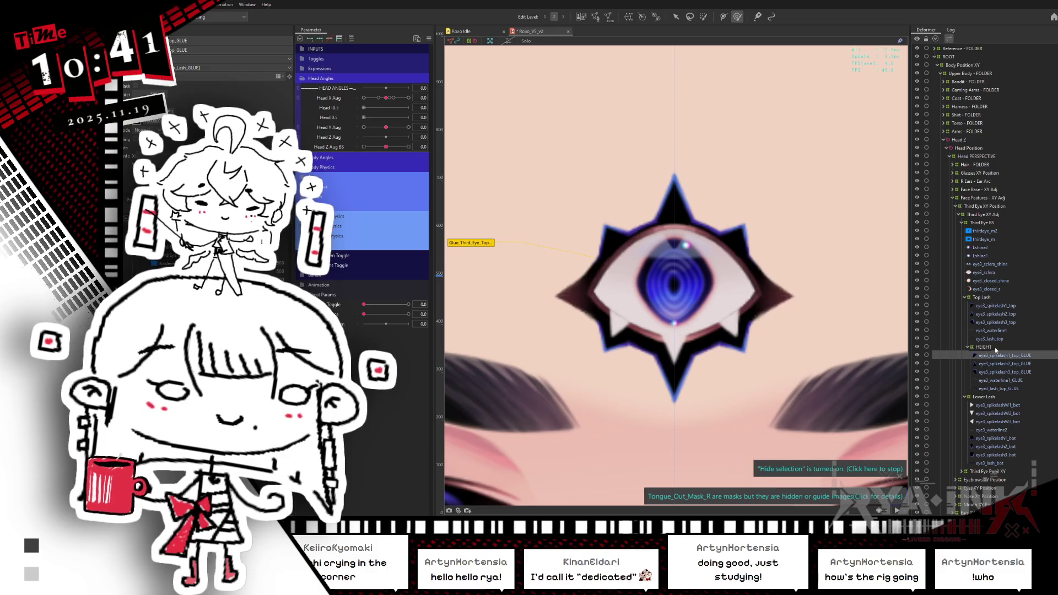
{"action": "key", "text": "ctrl+h"}
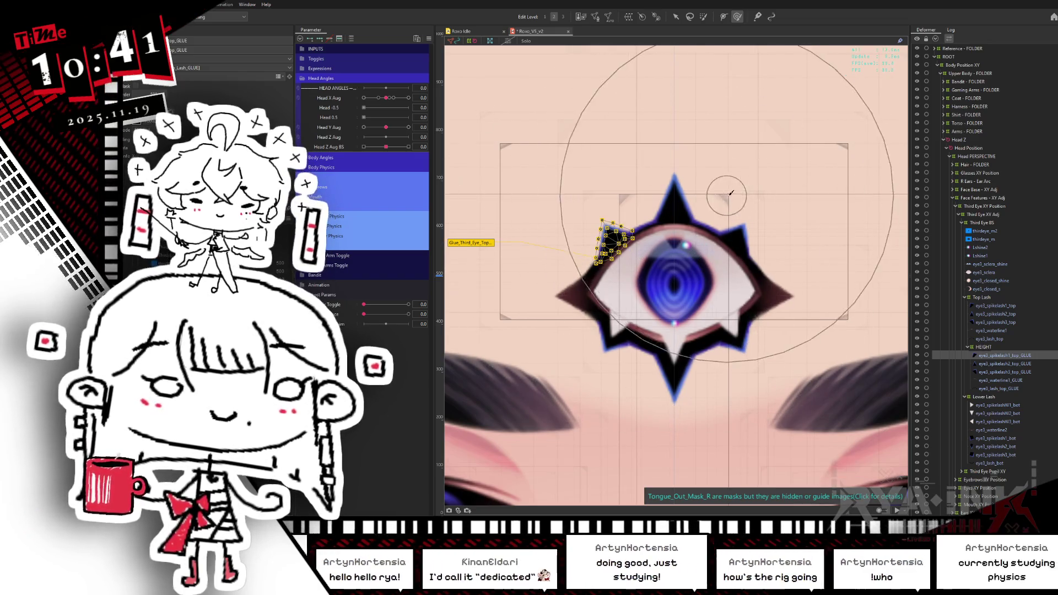
{"action": "key", "text": "ctrl+h"}
{"action": "left_click_drag", "start_coordinate": [711, 280], "coordinate": [719, 218]}
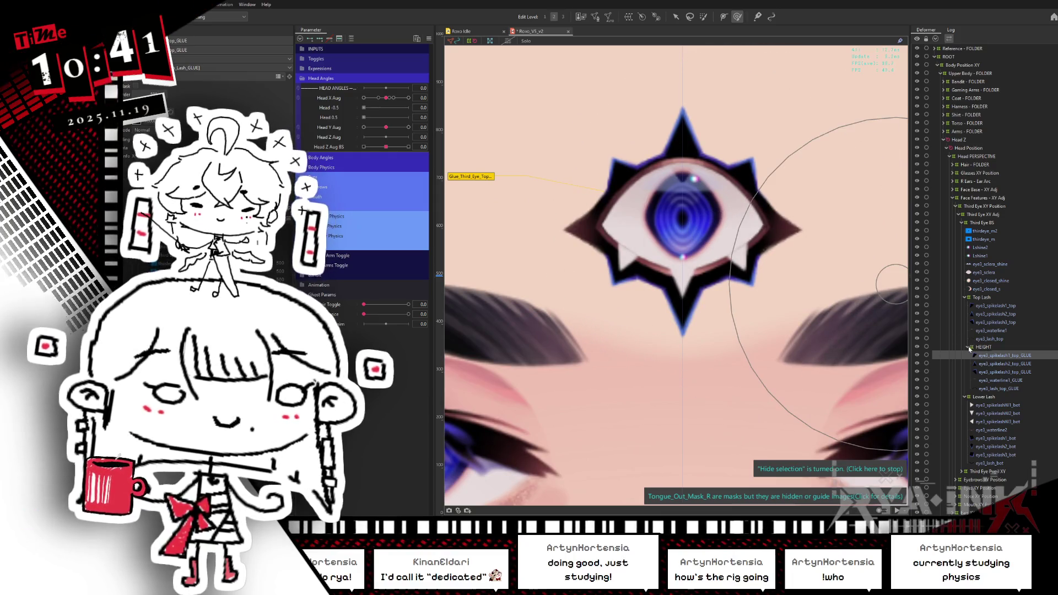
Collapse HEIGHT, select all lower-lash meshes, save, and try a new part before cancelling.
{"action": "left_click", "coordinate": [970, 347]}
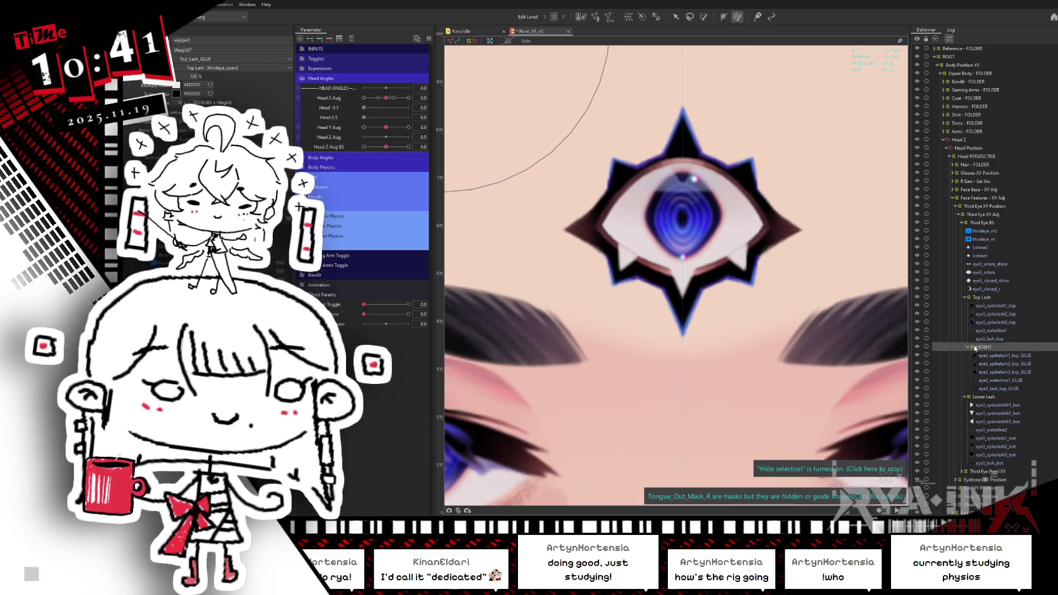
{"action": "left_click", "coordinate": [968, 347]}
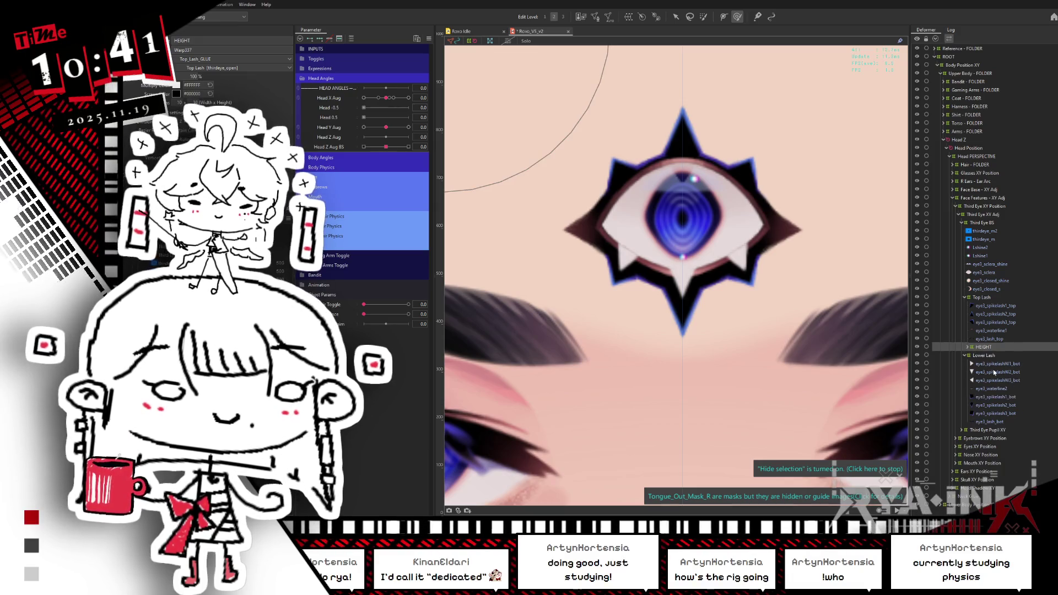
{"action": "left_click", "coordinate": [998, 372]}
{"action": "left_click", "coordinate": [999, 364], "text": "ctrl"}
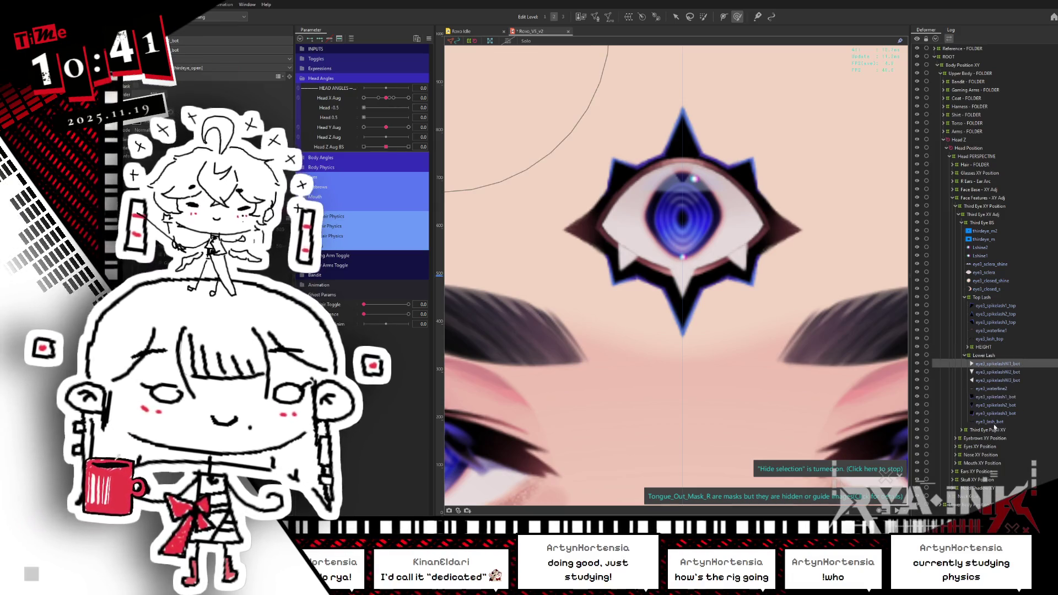
{"action": "left_click", "coordinate": [997, 421], "text": "shift"}
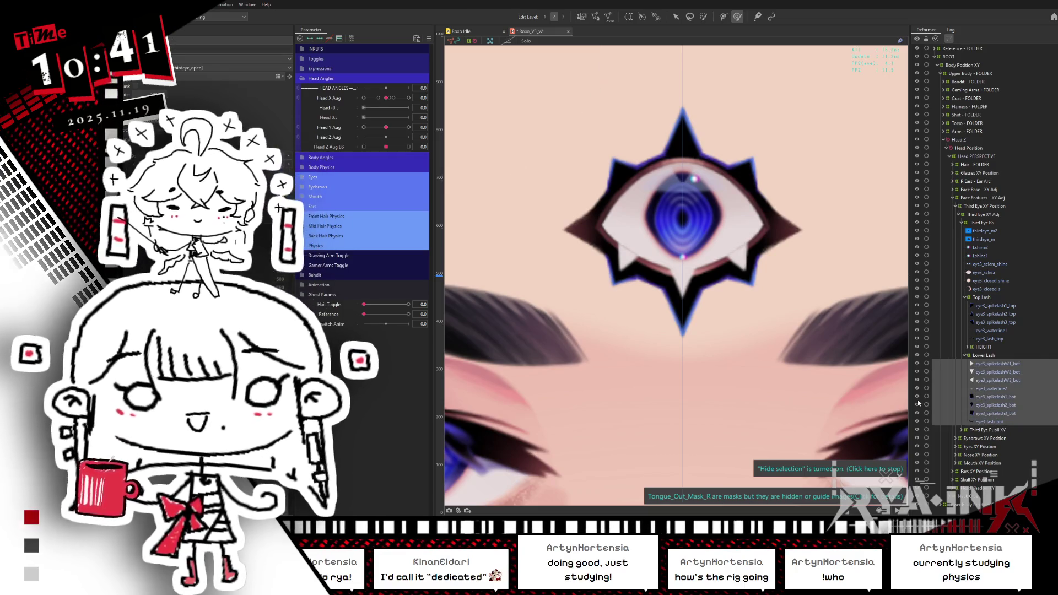
{"action": "key", "text": "ctrl+s"}
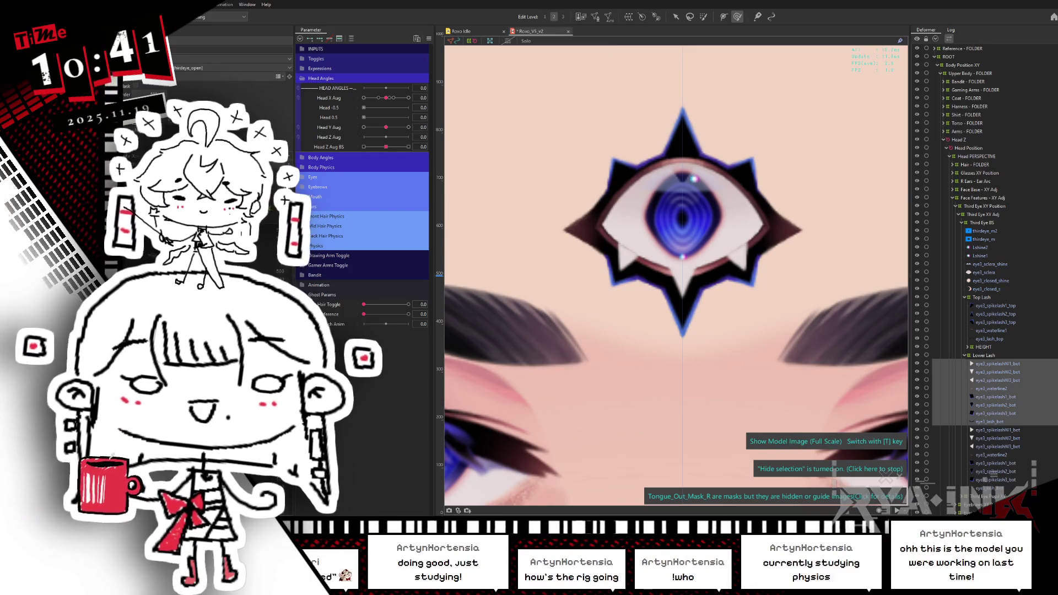
{"action": "key", "text": "ctrl+shift+n"}
{"action": "type", "text": "Lo"}
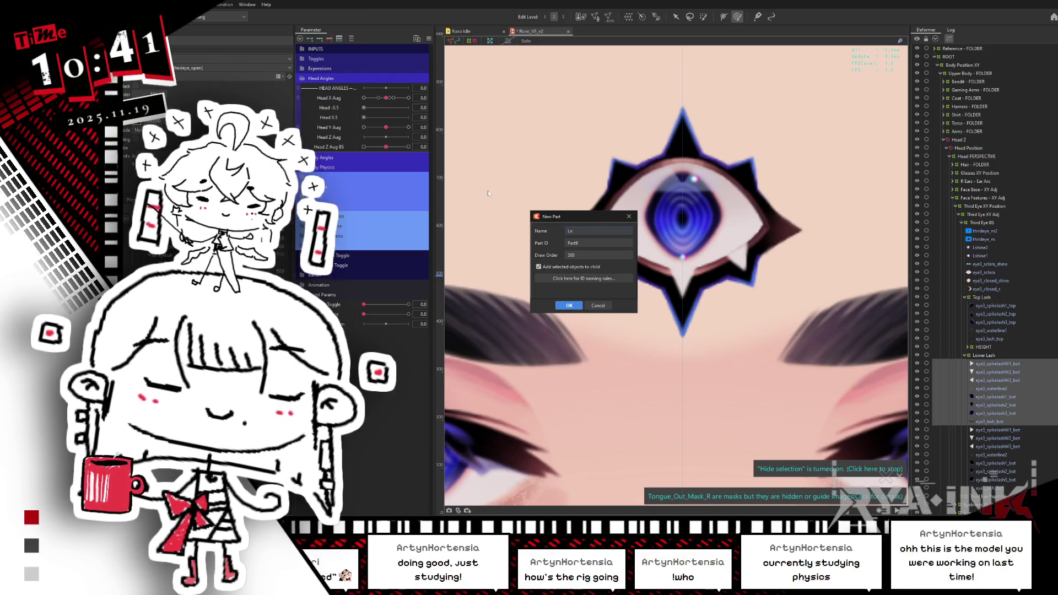
{"action": "left_click", "coordinate": [595, 305]}
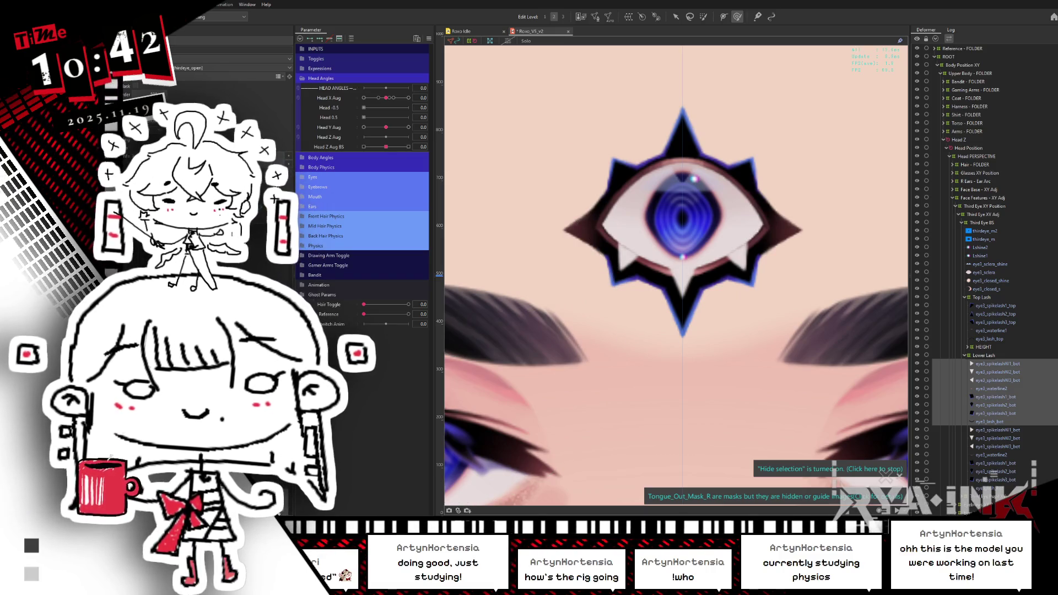
Group the selected lower-lash layers into a new part named Bottom_Lash_GLUE using Ctrl+G.
{"action": "key", "text": "ctrl+g"}
{"action": "type", "text": "Bottom_Lash_C"}
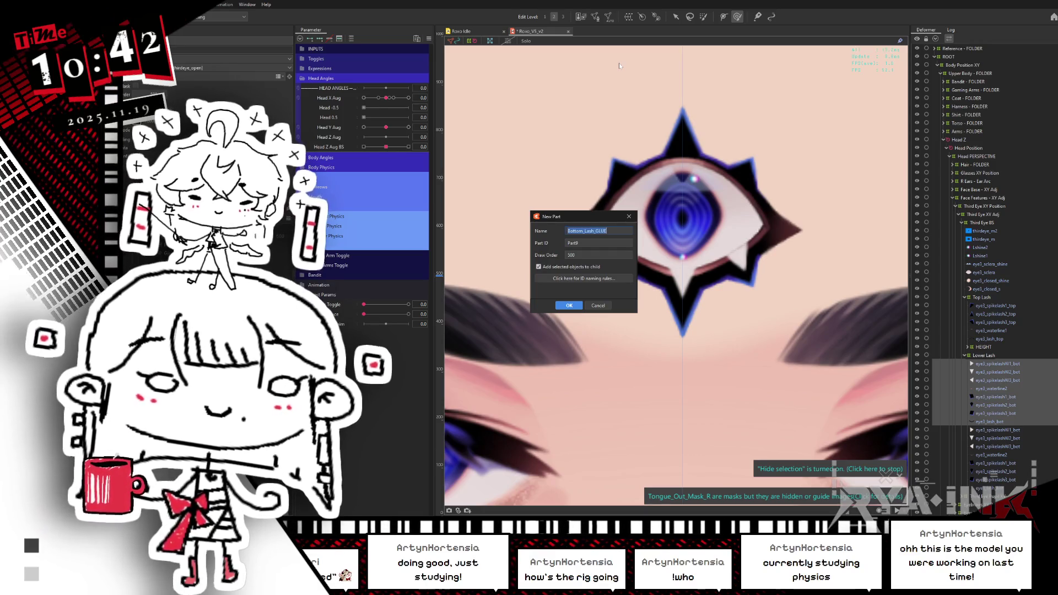
{"action": "key", "text": "Return"}
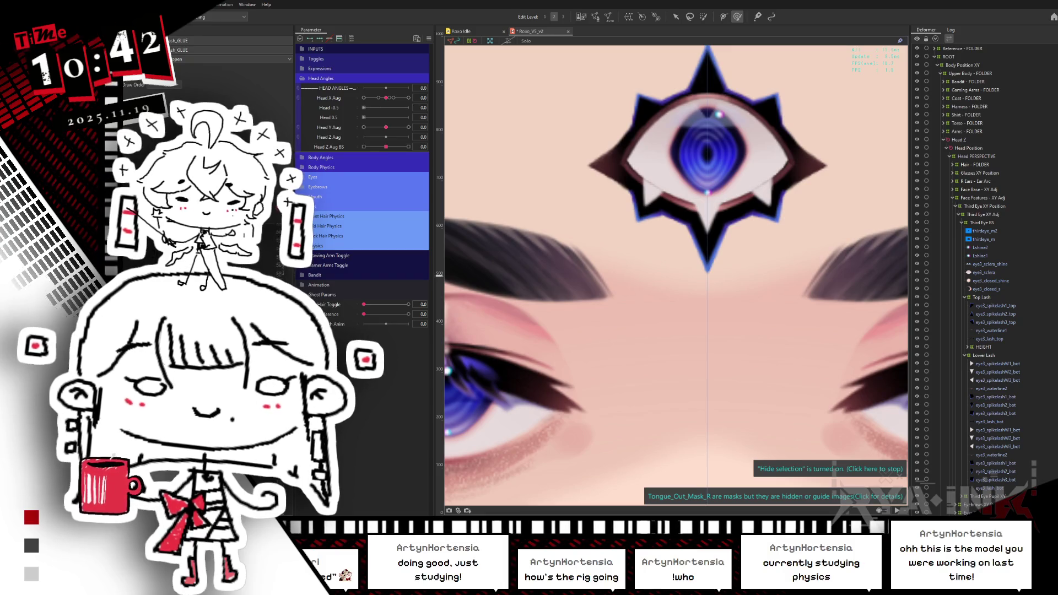
Append _GLUE to eye3_spikelashW1_bot, eye3_spikelashW2_bot and eye3_spikelashW3_bot.
{"action": "left_click", "coordinate": [997, 363]}
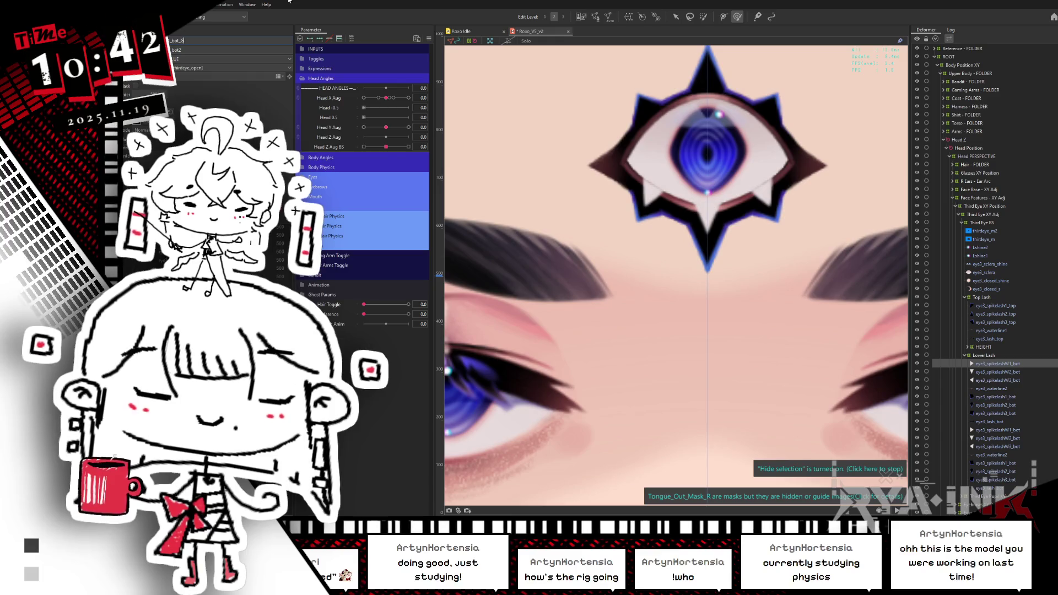
{"action": "type", "text": "LUE"}
{"action": "key", "text": "Return"}
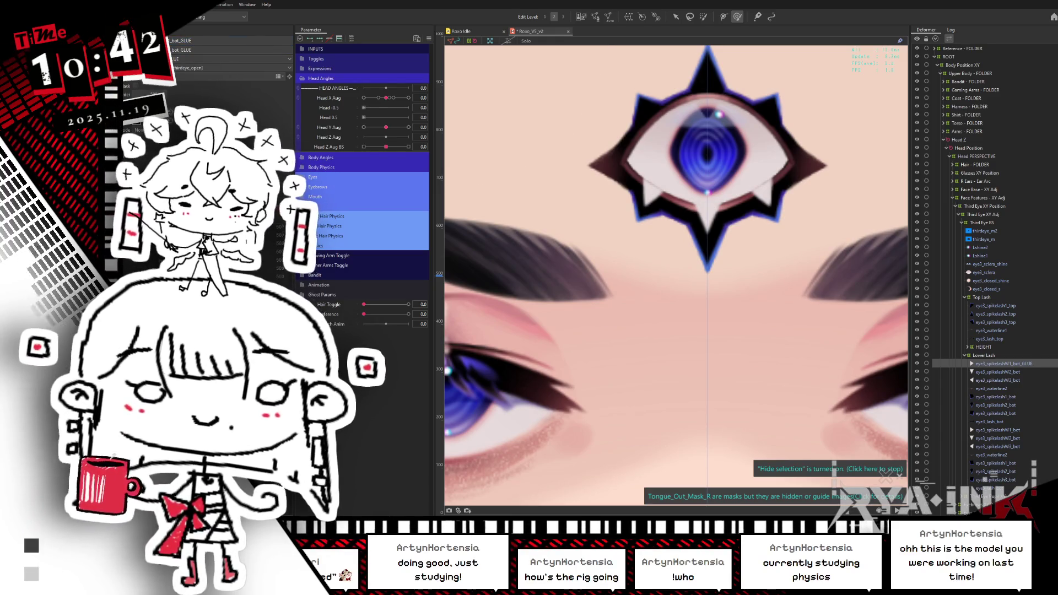
{"action": "left_click", "coordinate": [998, 372]}
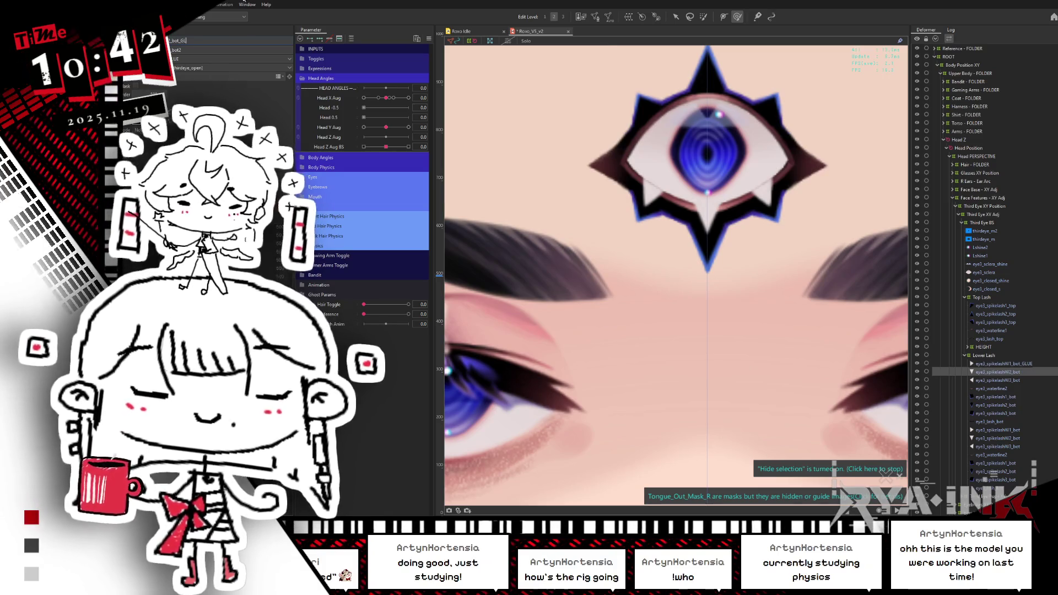
{"action": "type", "text": "UE"}
{"action": "key", "text": "Return"}
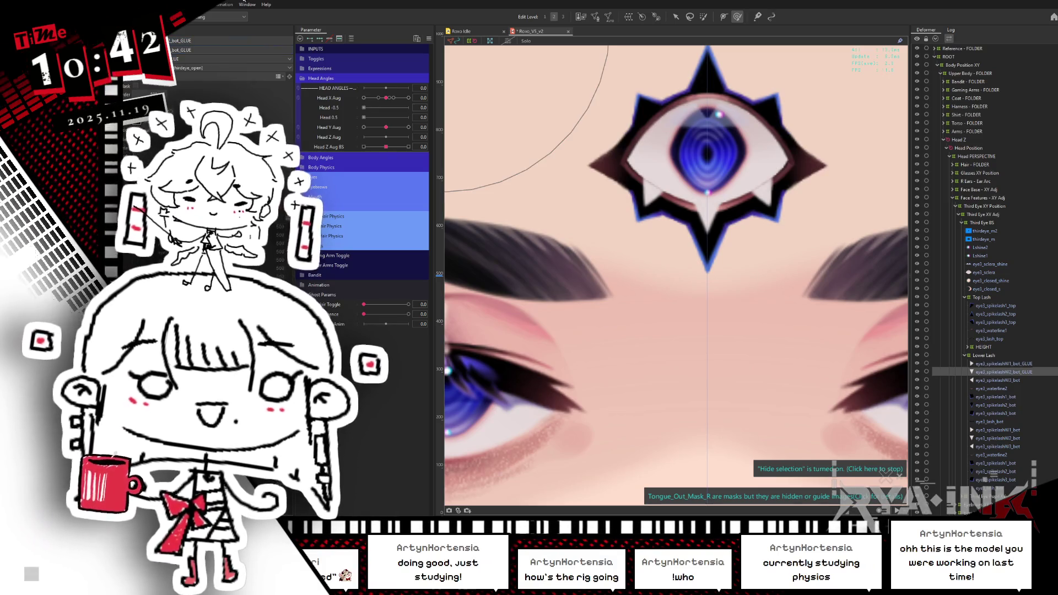
{"action": "left_click", "coordinate": [998, 380]}
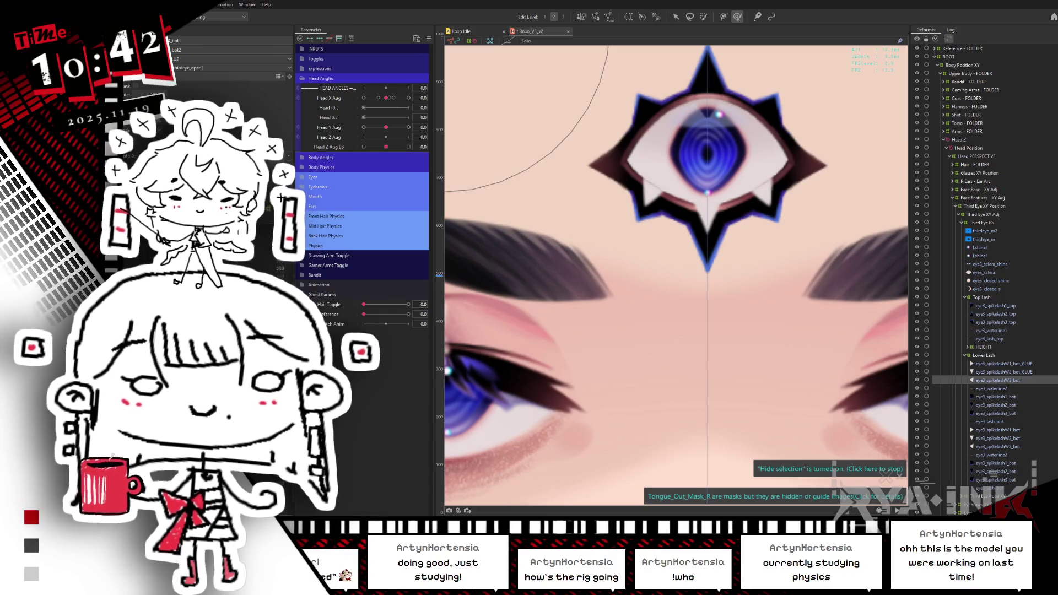
{"action": "double_click", "coordinate": [197, 41]}
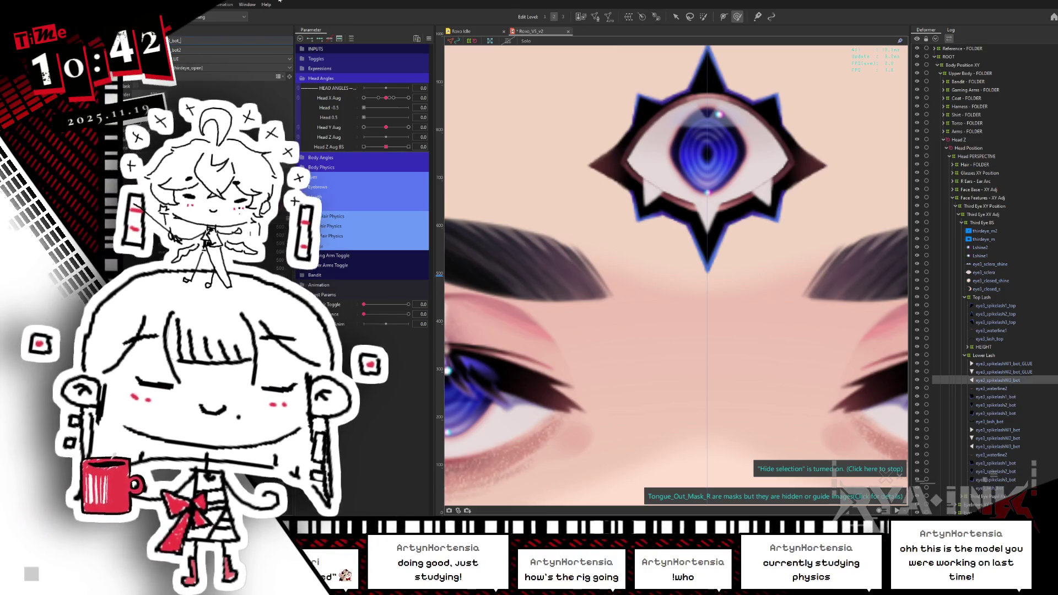
{"action": "key", "text": "Return"}
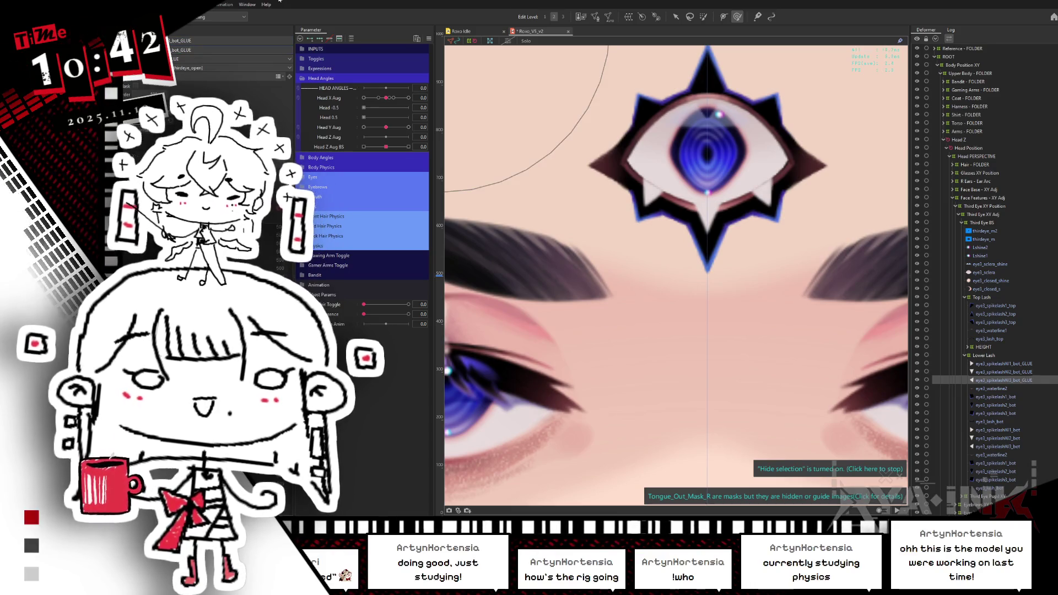
Append _GLUE to eye3_spikelash1_bot, eye3_spikelash2_bot and eye3_spikelash3_bot, then select the renamed layers.
{"action": "left_click", "coordinate": [991, 389]}
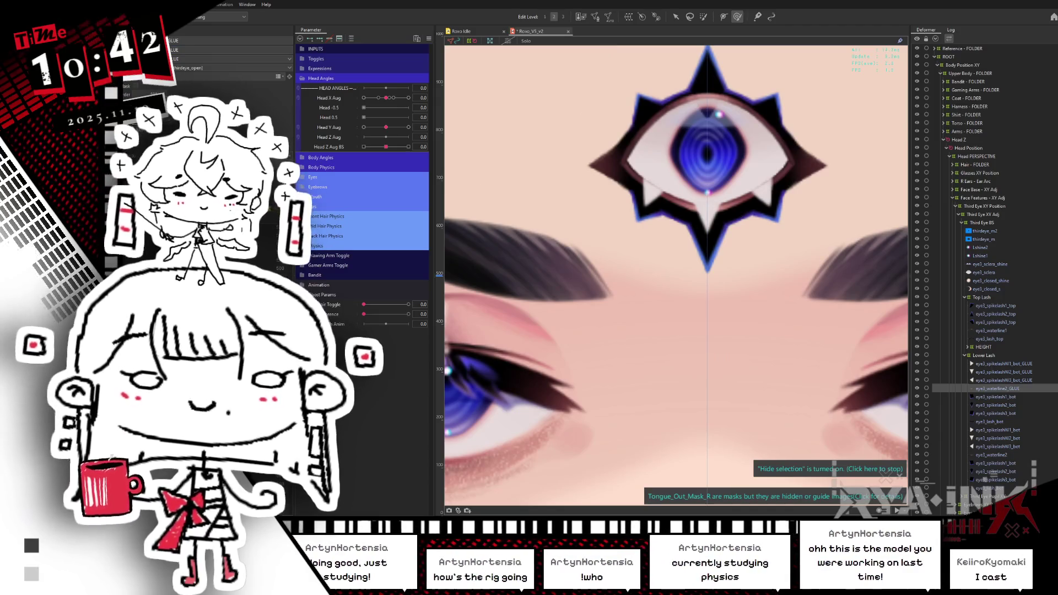
{"action": "left_click", "coordinate": [995, 397]}
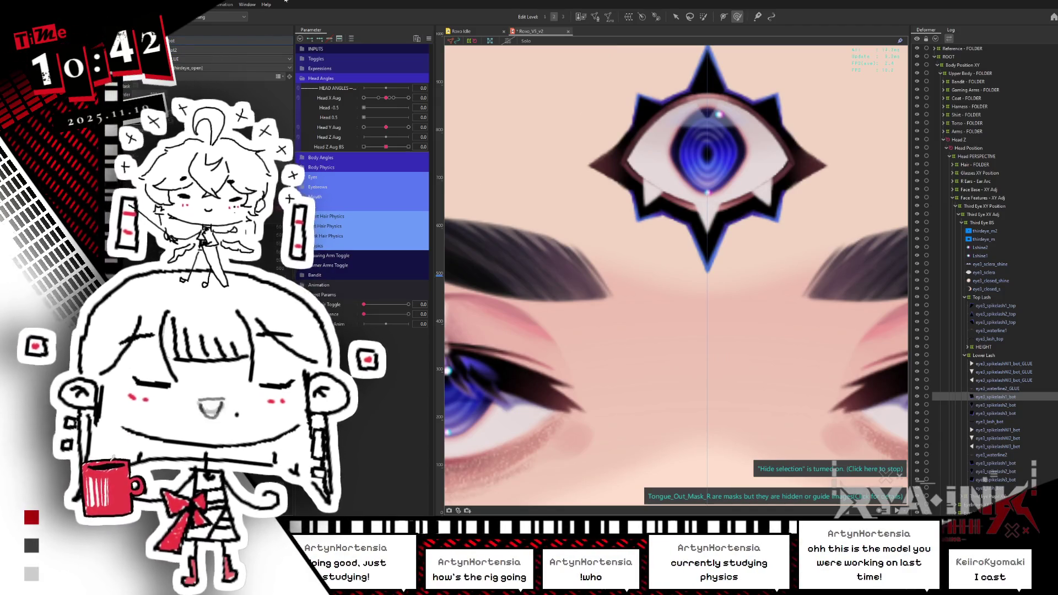
{"action": "type", "text": "_GLUE"}
{"action": "key", "text": "Return"}
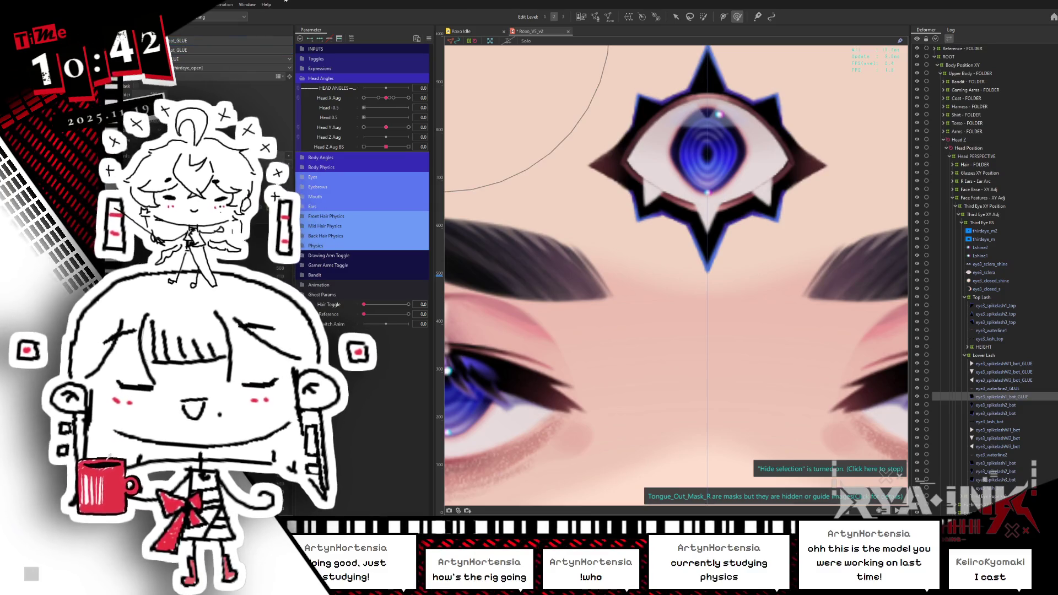
{"action": "key", "text": "Down"}
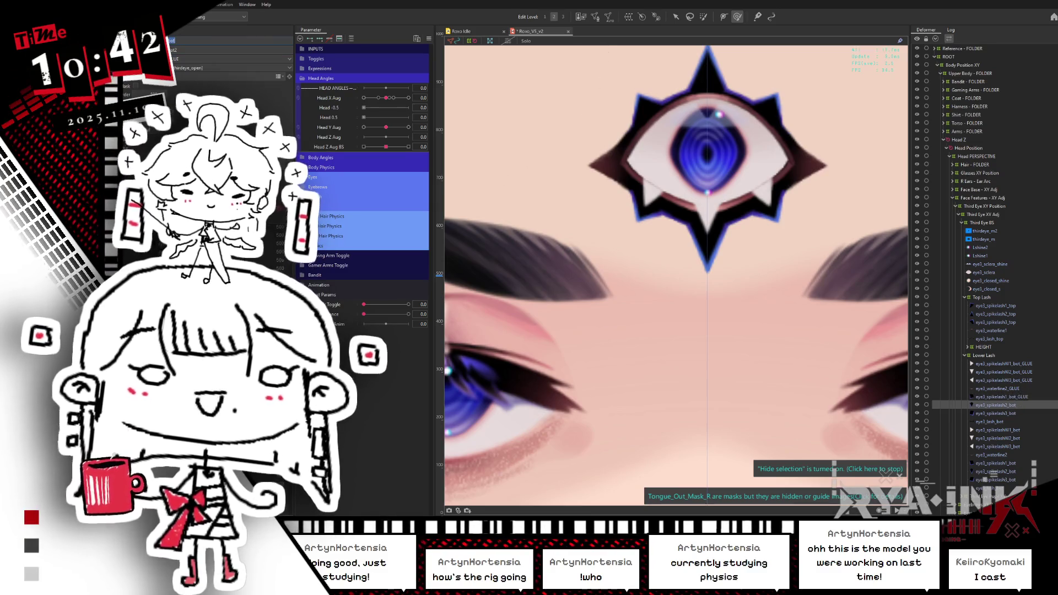
{"action": "type", "text": "_GLUE"}
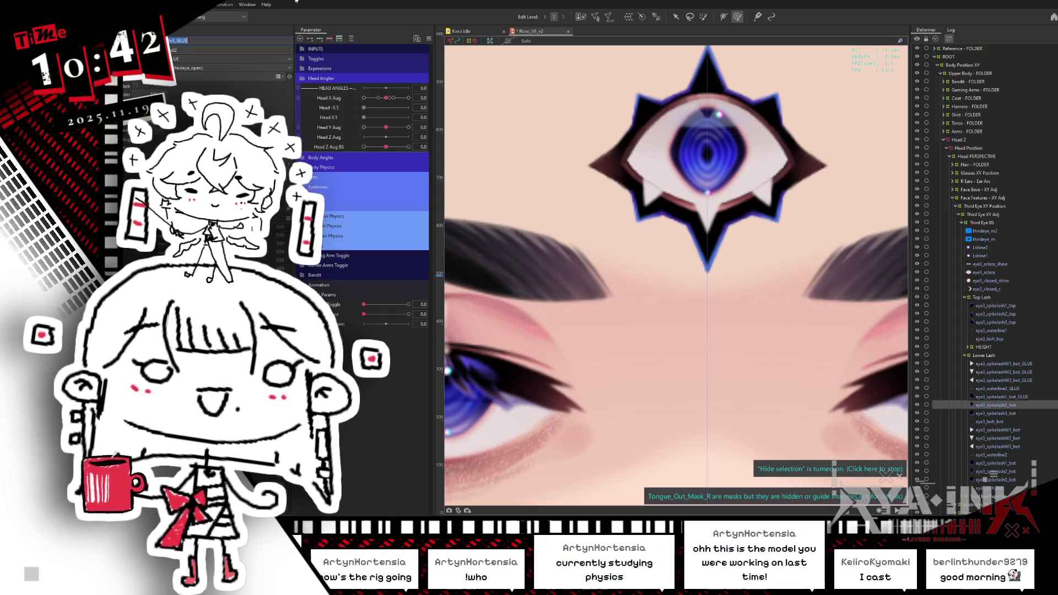
{"action": "key", "text": "Return"}
{"action": "key", "text": "Down"}
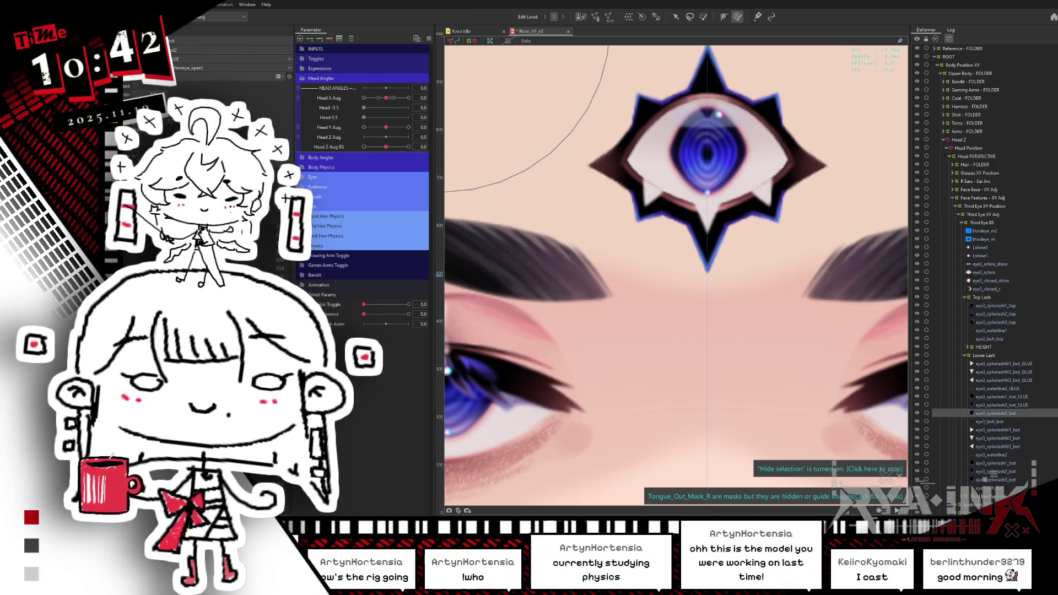
{"action": "left_click", "coordinate": [193, 41]}
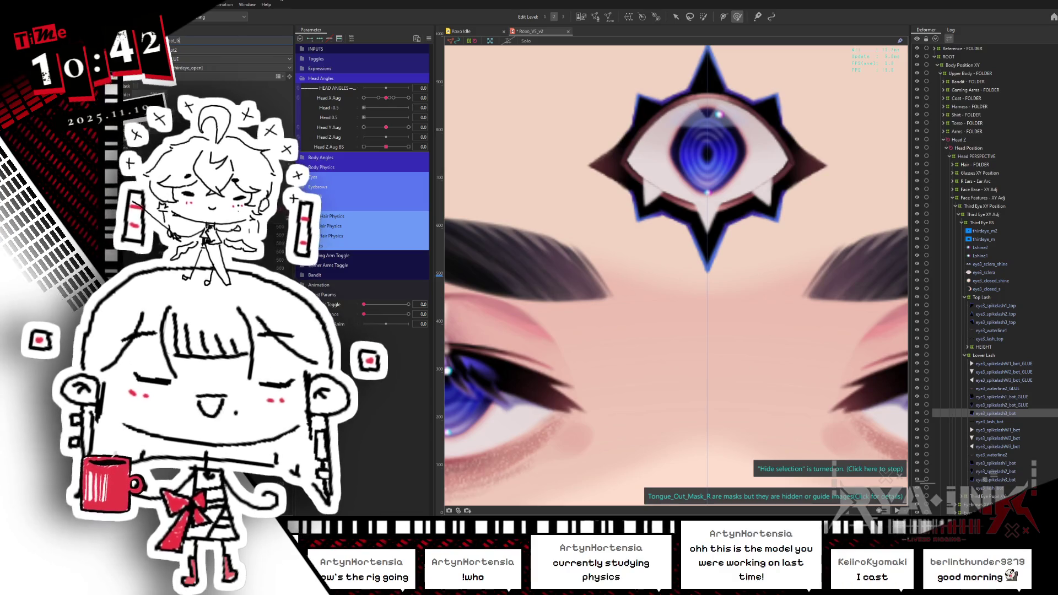
{"action": "type", "text": "LUE"}
{"action": "key", "text": "Return"}
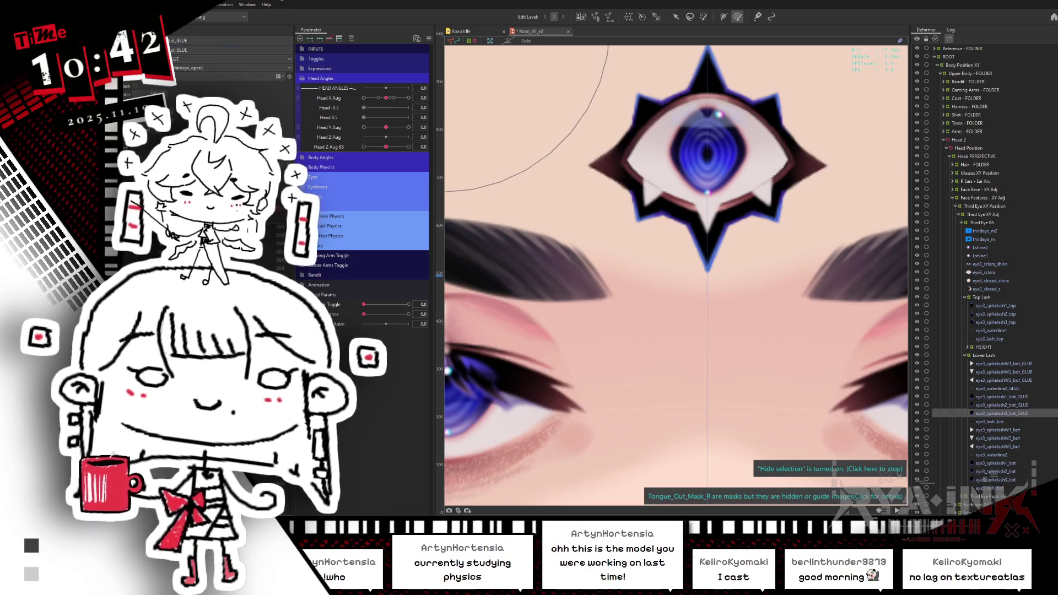
{"action": "key", "text": "Down"}
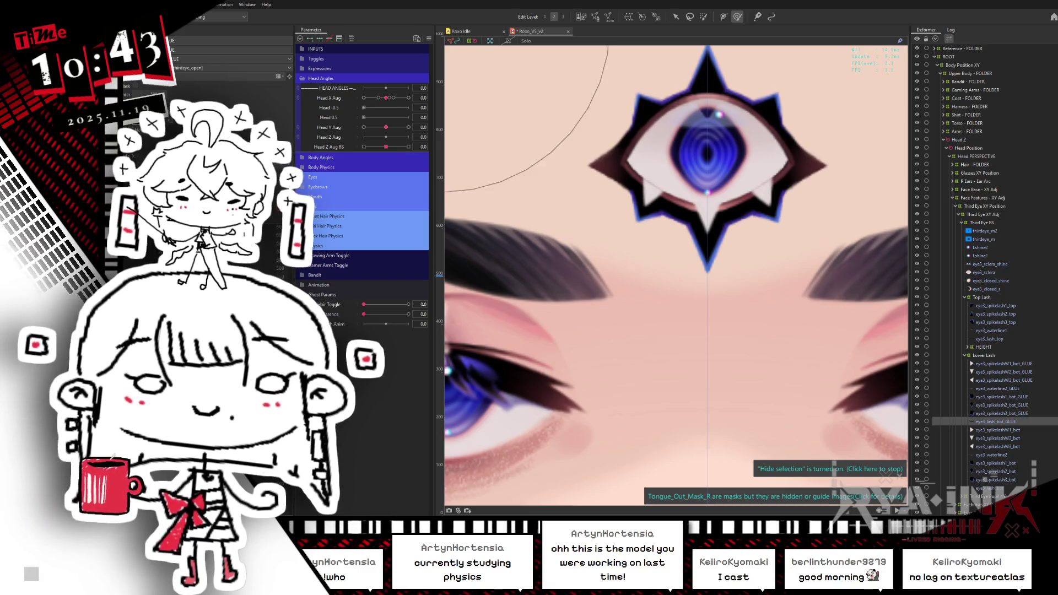
{"action": "left_click", "coordinate": [1001, 364], "text": "shift"}
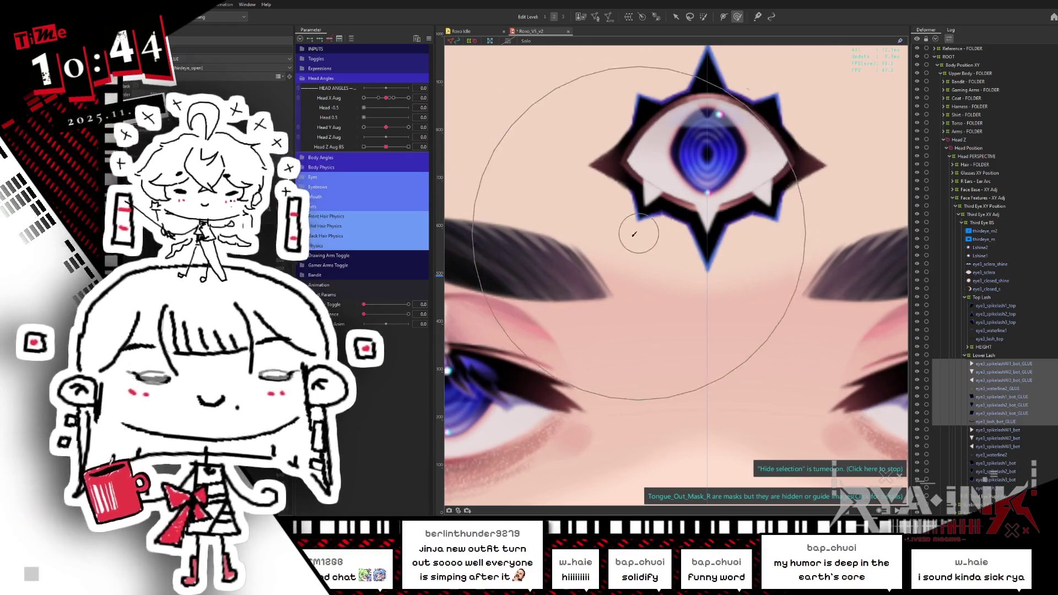
{"action": "left_click", "coordinate": [984, 355]}
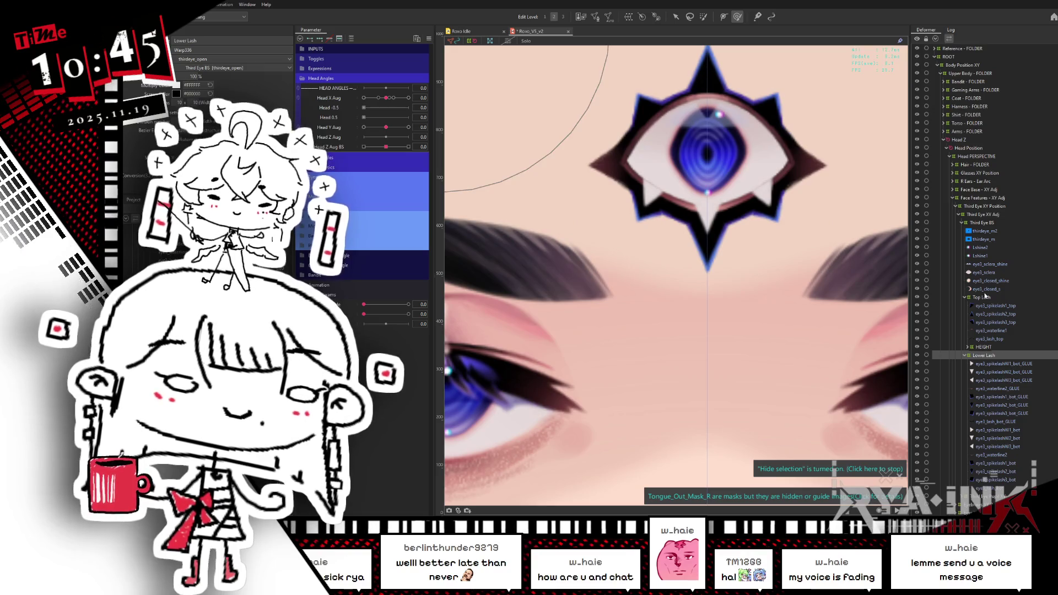
{"action": "left_click", "coordinate": [984, 297]}
Select the range of _GLUE lower-lash meshes and create a warp deformer around them named HEIGHT.
{"action": "left_click", "coordinate": [1000, 364]}
{"action": "left_click", "coordinate": [1010, 420], "text": "shift"}
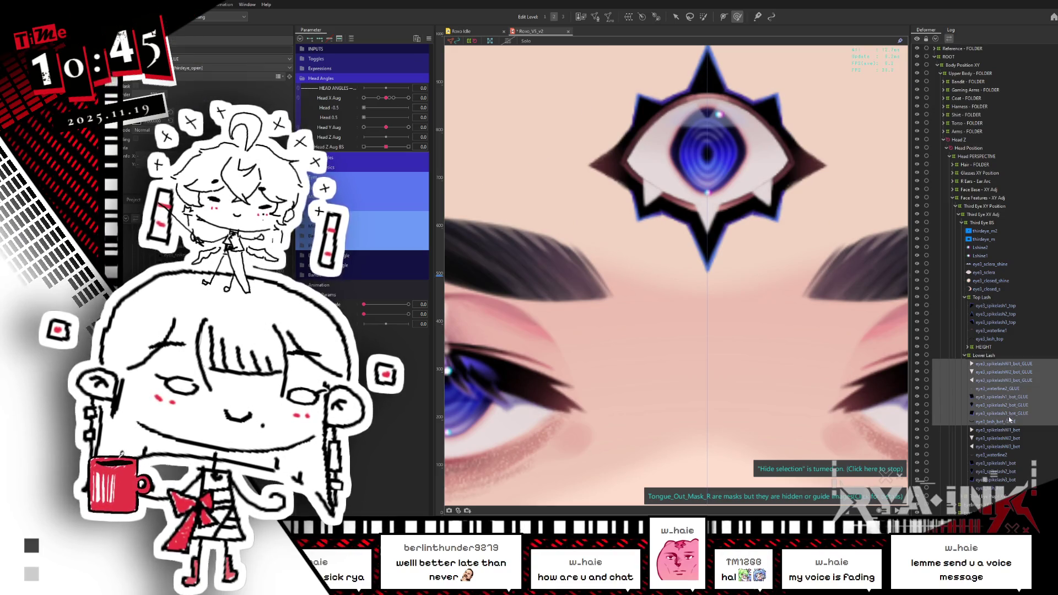
{"action": "scroll", "coordinate": [689, 220], "scroll_direction": "down", "scroll_amount": 1}
{"action": "scroll", "coordinate": [634, 166], "scroll_direction": "up", "scroll_amount": 2}
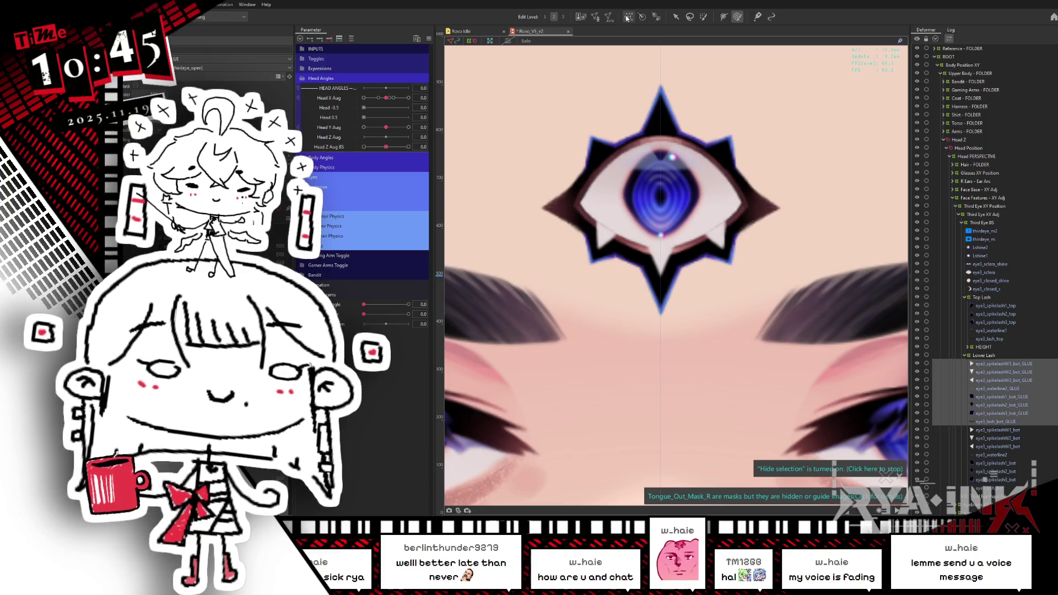
{"action": "left_click", "coordinate": [628, 17]}
{"action": "type", "text": "GLUE"}
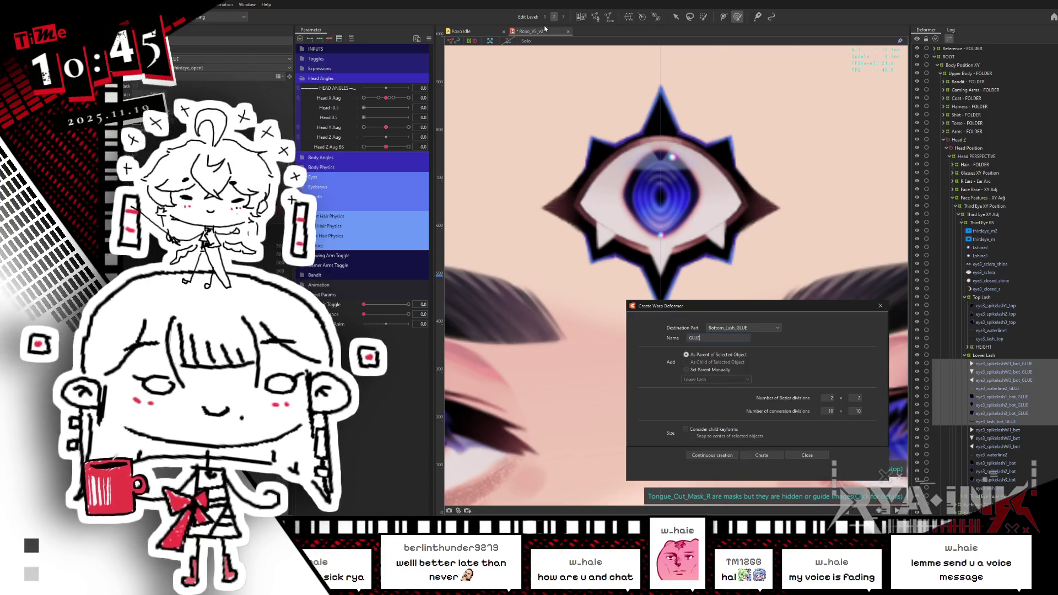
{"action": "key", "text": "BackSpace"}
{"action": "key", "text": "BackSpace"}
{"action": "key", "text": "BackSpace"}
{"action": "type", "text": "HEIGH"}
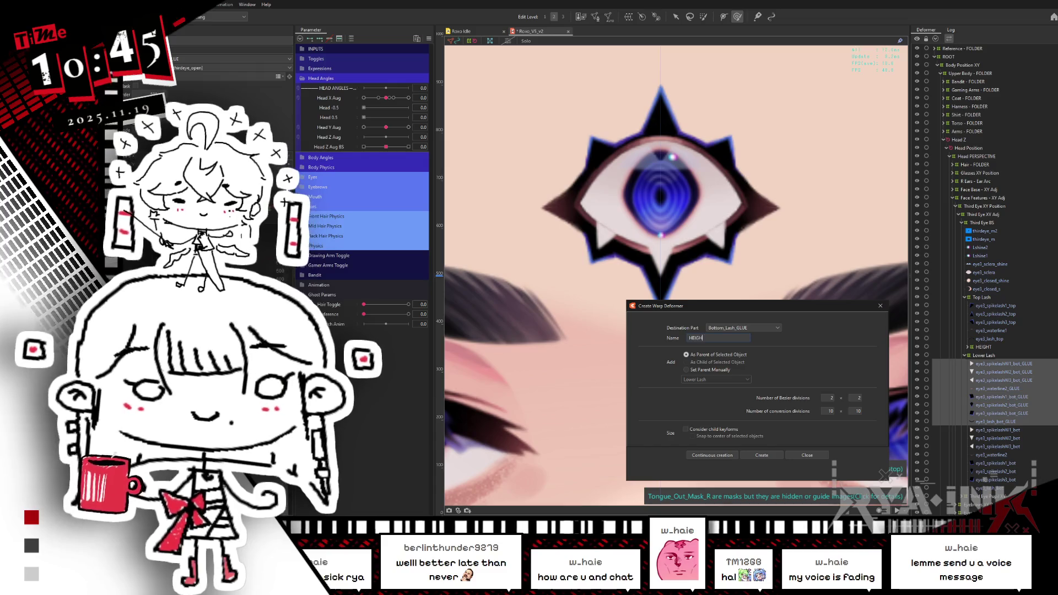
{"action": "type", "text": "T"}
{"action": "left_click", "coordinate": [764, 455]}
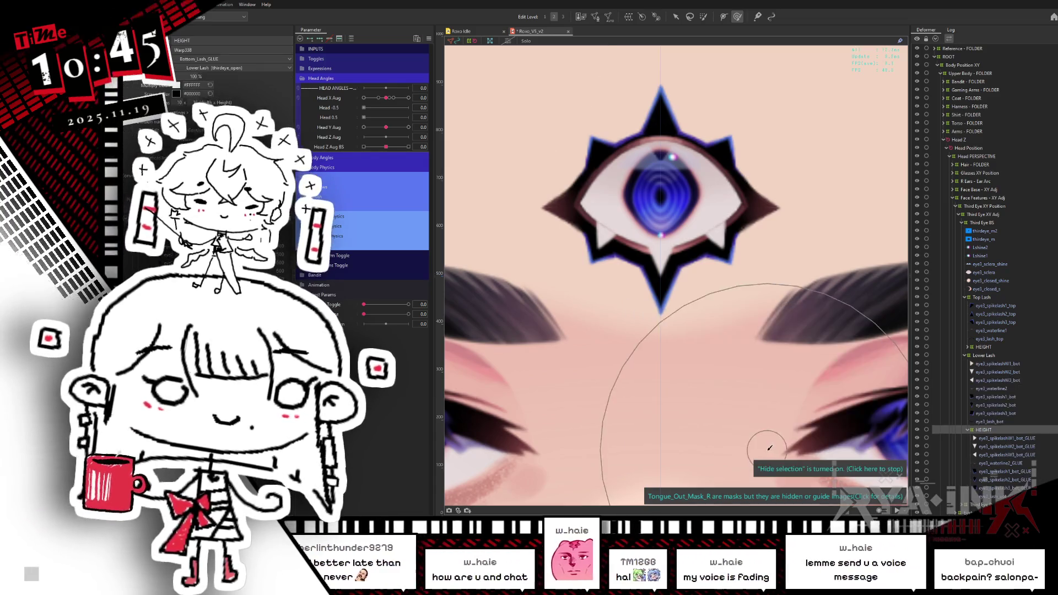
With the Arrow tool, drag the HEIGHT deformer's right-middle handle outward to span the third eye.
{"action": "left_click", "coordinate": [675, 16]}
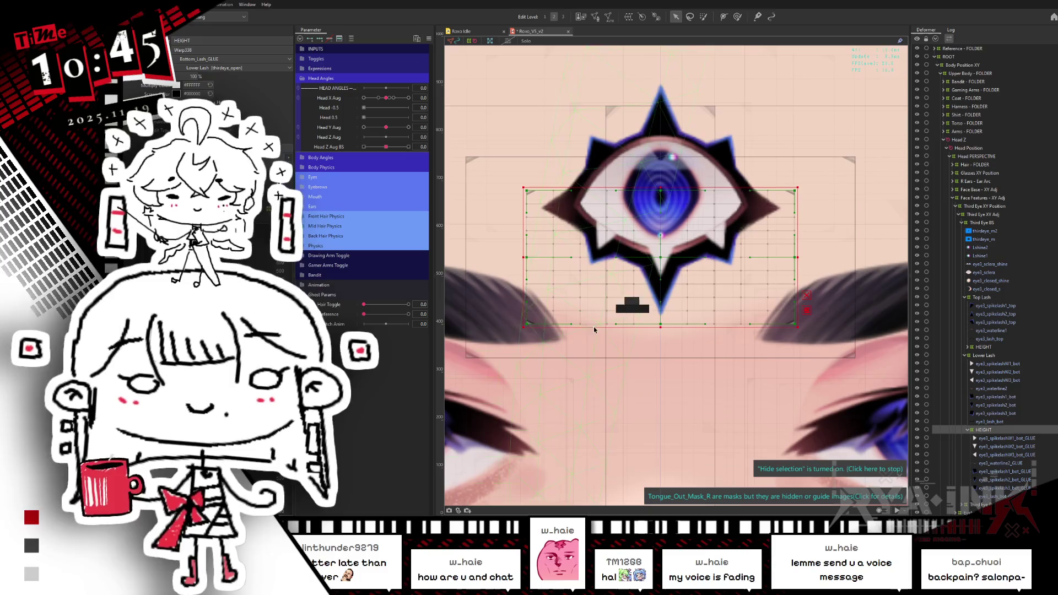
{"action": "mouse_move", "coordinate": [661, 187]}
{"action": "left_mouse_down"}
{"action": "mouse_move", "coordinate": [678, 207]}
{"action": "mouse_move", "coordinate": [677, 189]}
{"action": "left_mouse_up"}
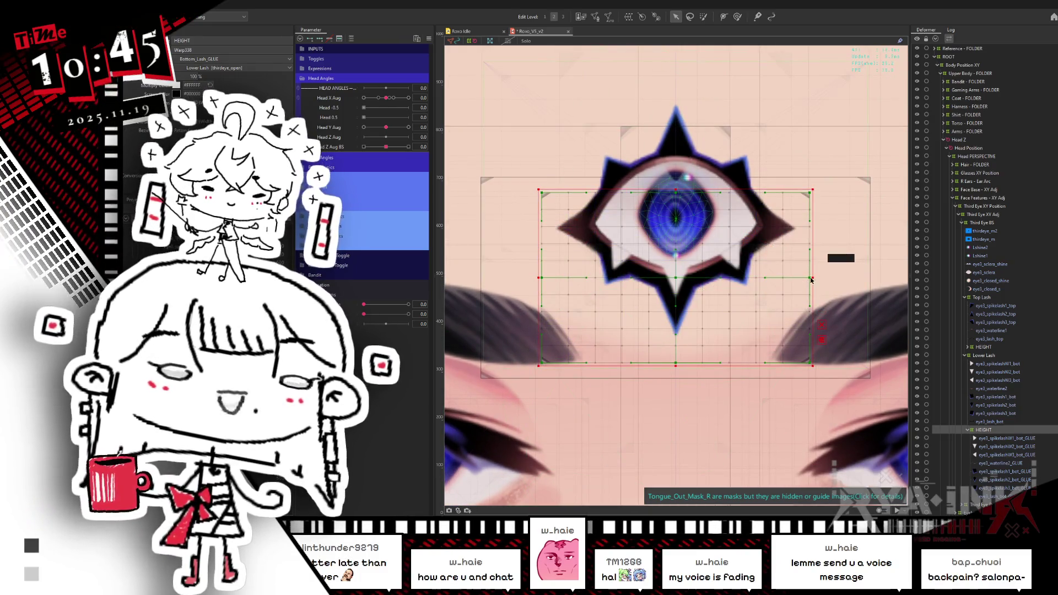
{"action": "left_click_drag", "start_coordinate": [811, 278], "coordinate": [830, 278]}
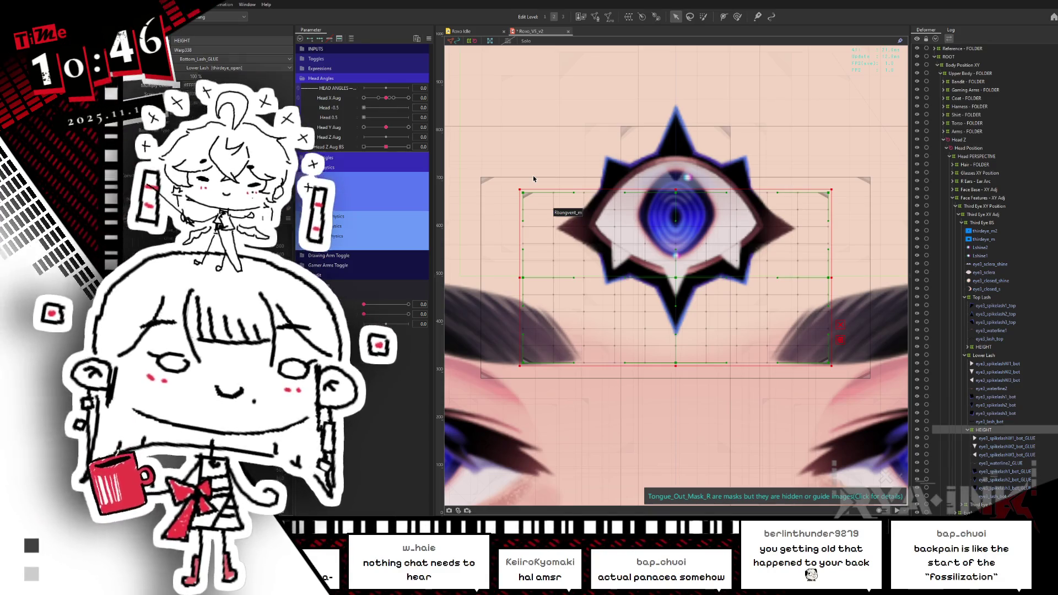
Activate the Deform Brush (B) and drag to make its radius circle much larger.
{"action": "key", "text": "b"}
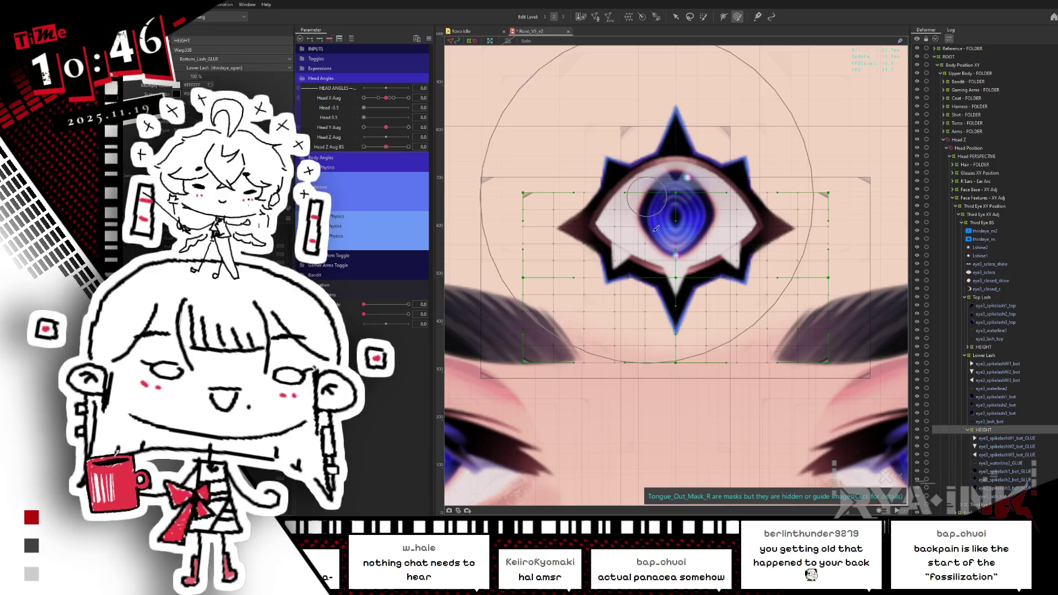
{"action": "left_click_drag", "start_coordinate": [673, 371], "coordinate": [745, 385]}
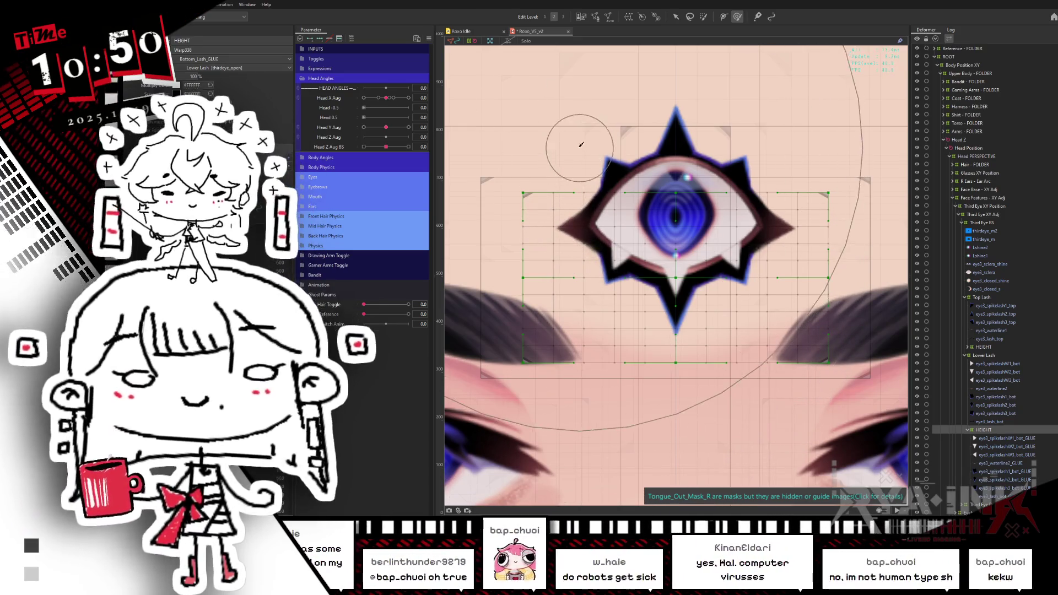
Collapse Head Angles and duplicate the Eyes parameter group from its right-click menu.
{"action": "left_click", "coordinate": [677, 17]}
{"action": "left_click", "coordinate": [304, 80]}
{"action": "left_click", "coordinate": [303, 110]}
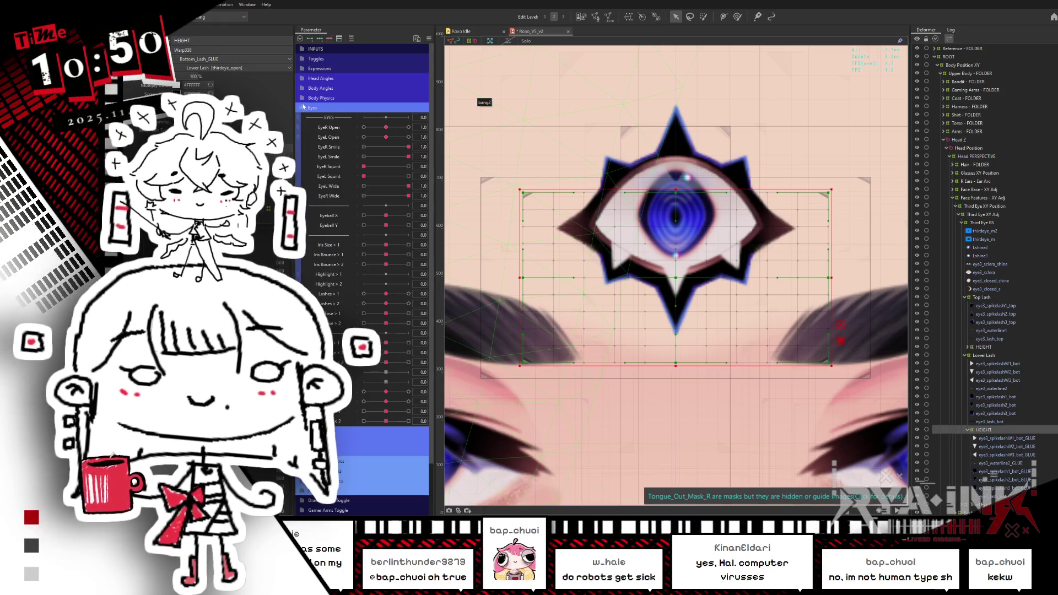
{"action": "left_click", "coordinate": [302, 109]}
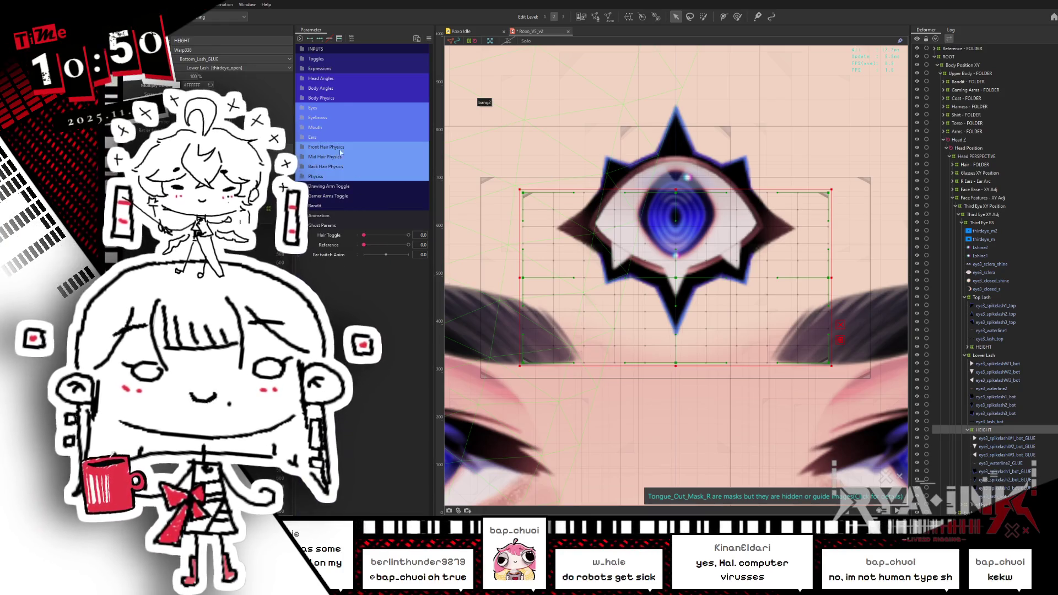
{"action": "right_click", "coordinate": [341, 110]}
{"action": "left_click", "coordinate": [364, 133]}
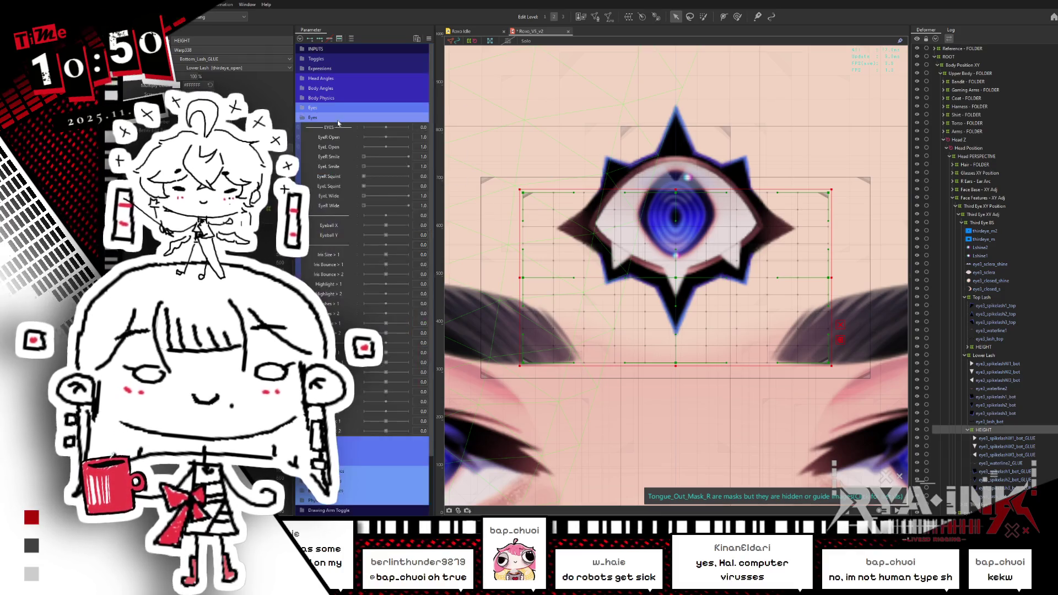
{"action": "right_click", "coordinate": [328, 121]}
{"action": "left_click", "coordinate": [364, 133]}
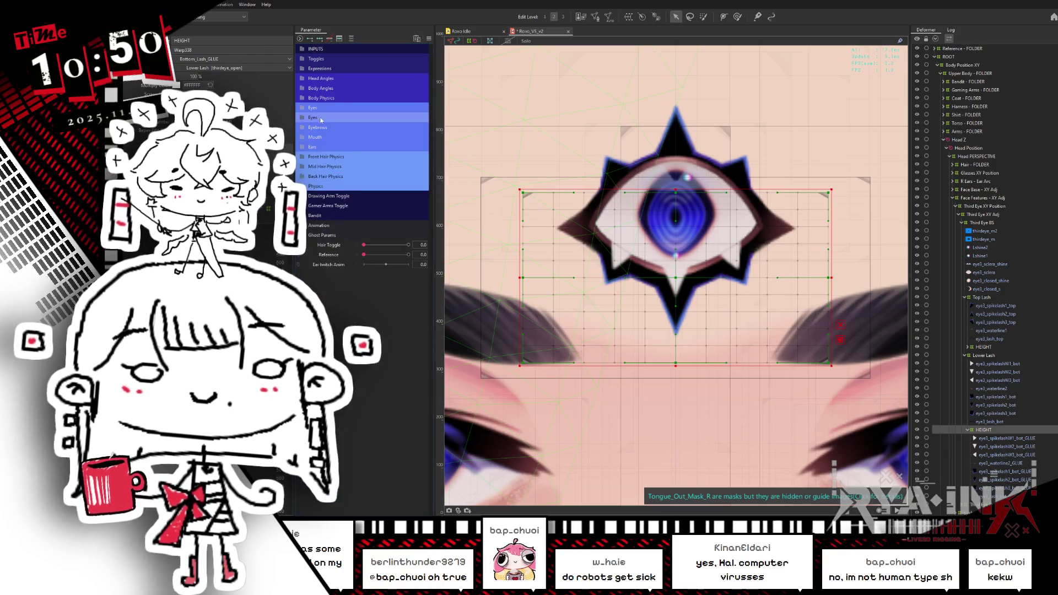
Rename the copied group Third Eye and its EYES divider to THIRD EYE.
{"action": "double_click", "coordinate": [323, 120]}
{"action": "type", "text": "Th"}
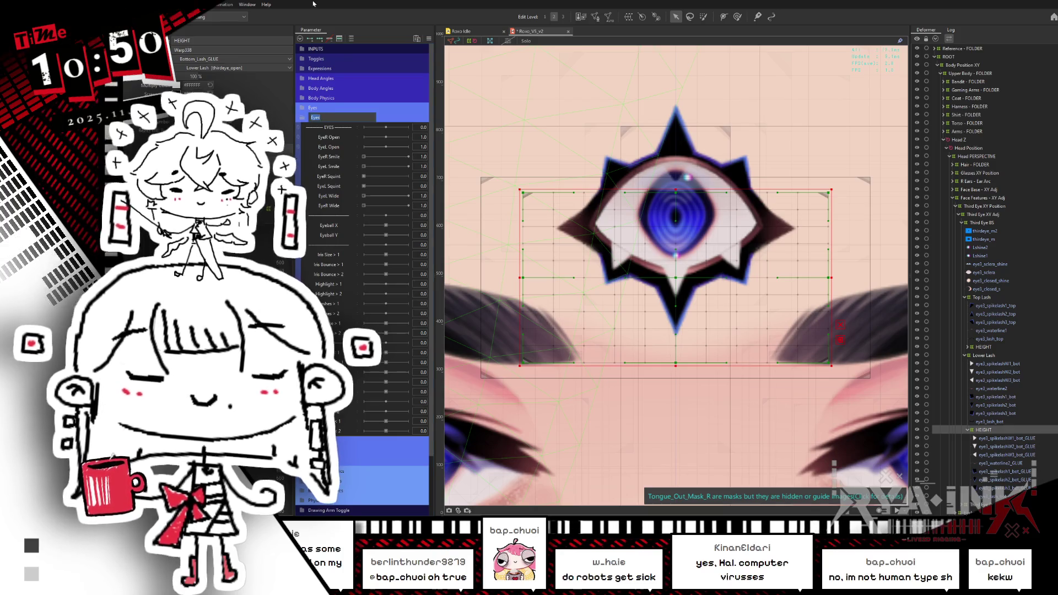
{"action": "type", "text": "ird Eye"}
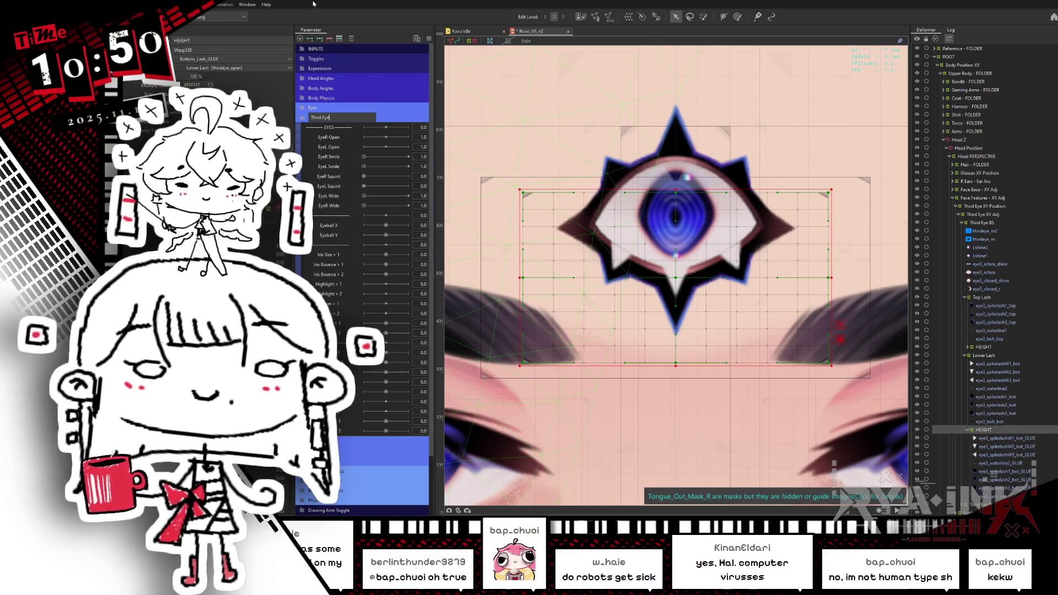
{"action": "key", "text": "Return"}
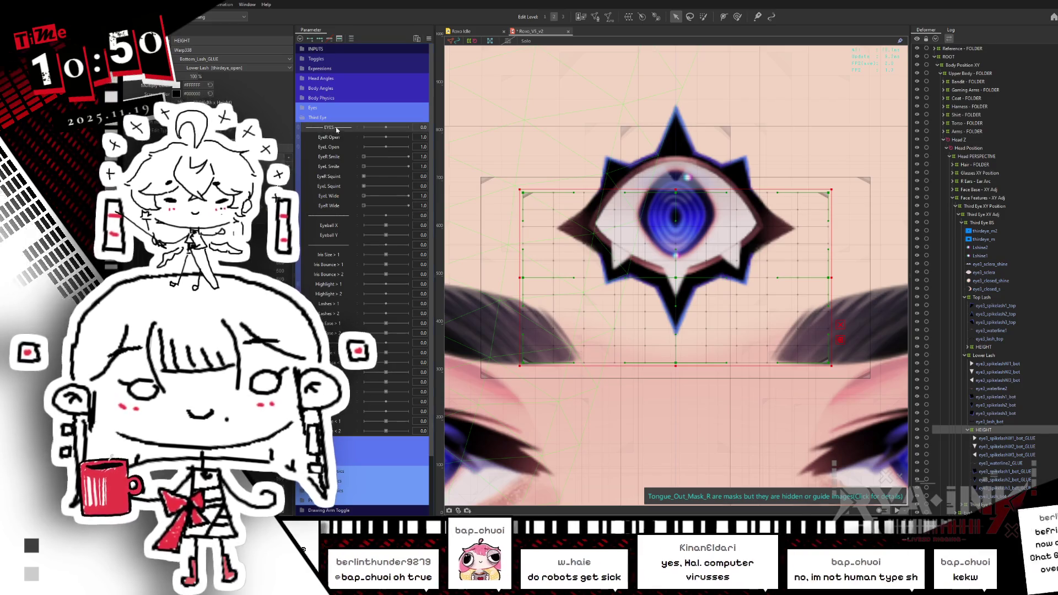
{"action": "double_click", "coordinate": [328, 127]}
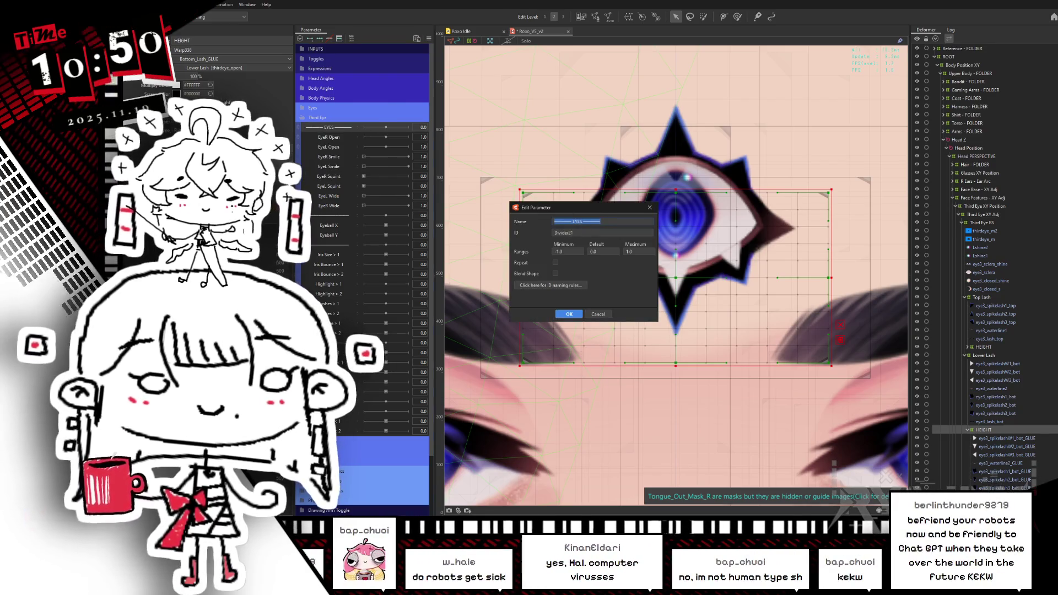
{"action": "type", "text": "THIRD EYE"}
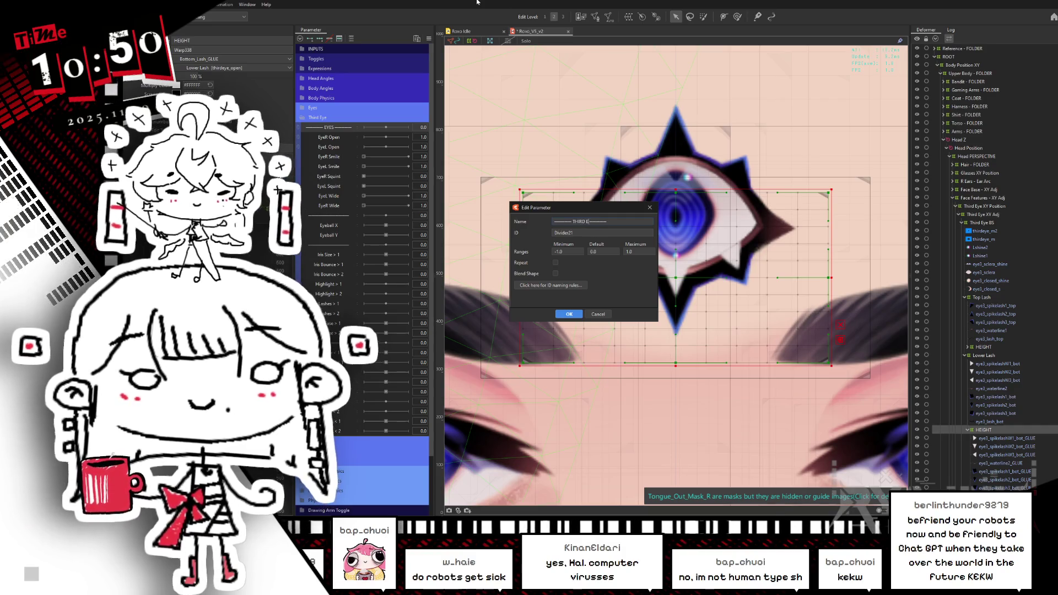
{"action": "key", "text": "Return"}
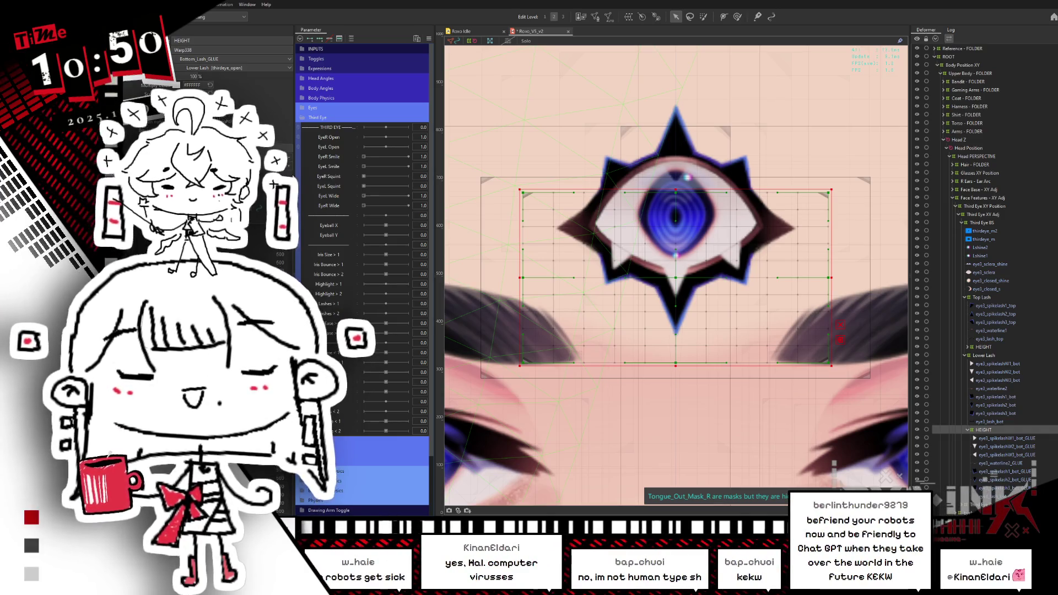
{"action": "left_click", "coordinate": [329, 138]}
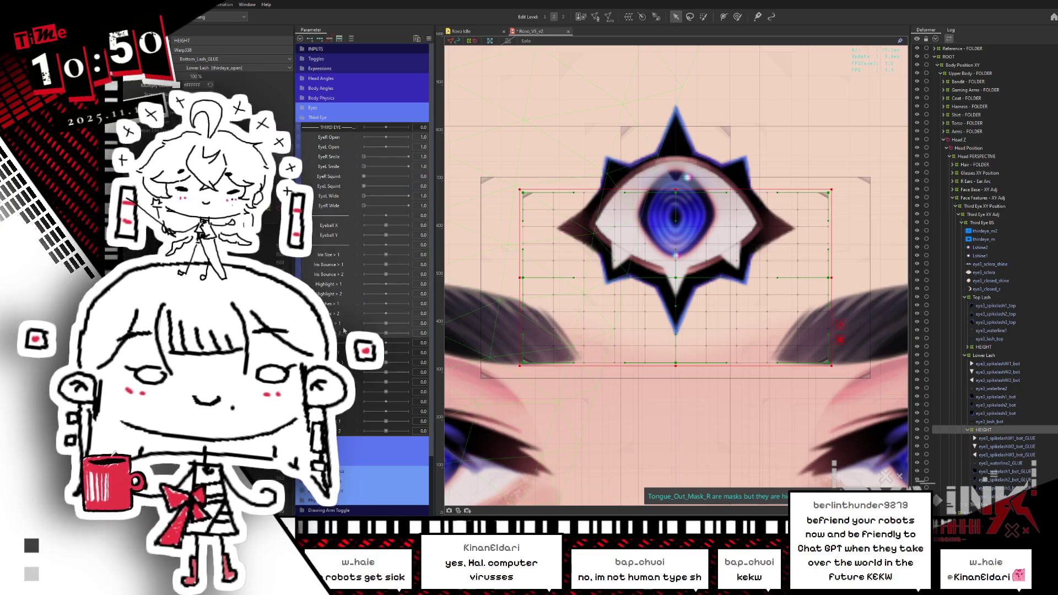
Delete all the copied eye parameters from the Third Eye group.
{"action": "key", "text": "Delete"}
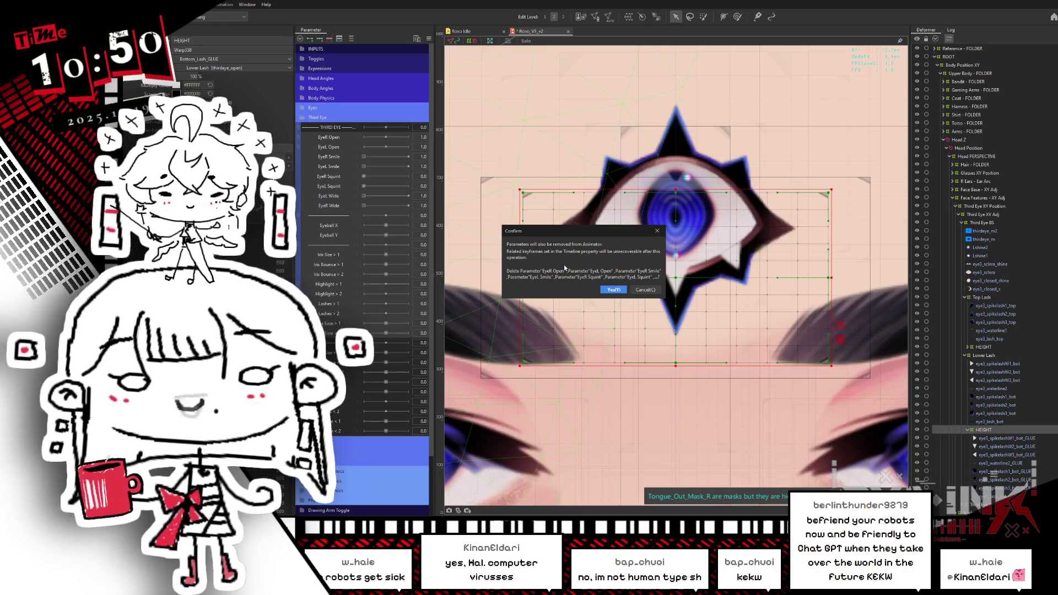
{"action": "left_click", "coordinate": [614, 289]}
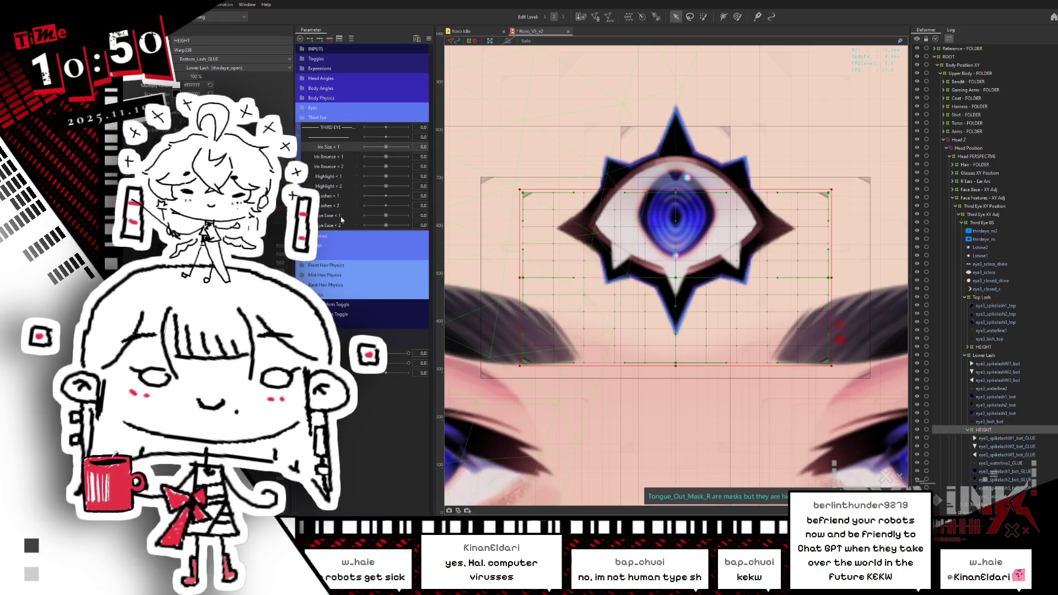
{"action": "right_click", "coordinate": [353, 235]}
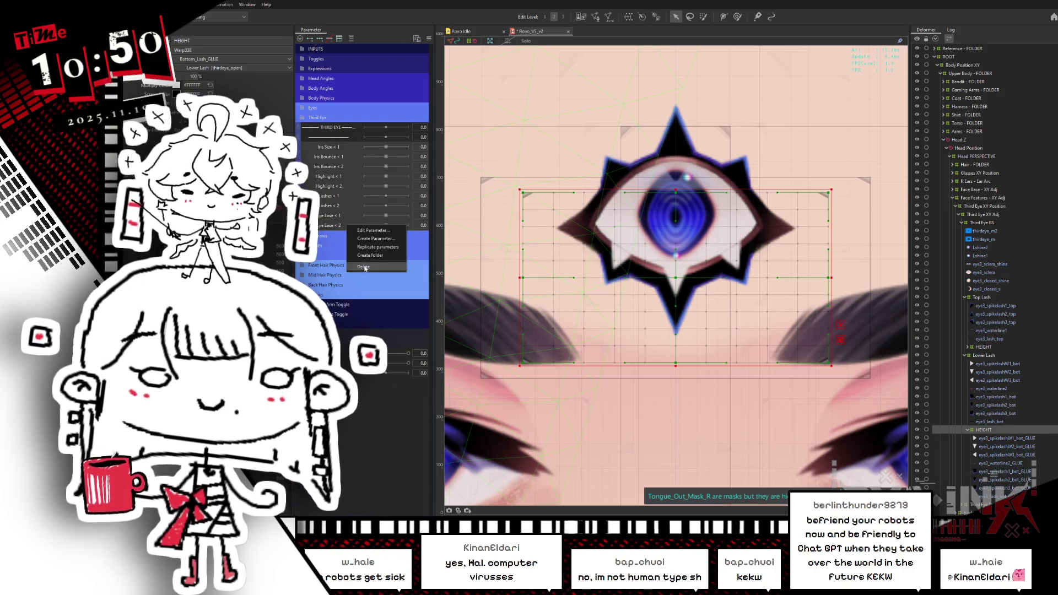
{"action": "left_click", "coordinate": [367, 251]}
{"action": "left_click", "coordinate": [613, 293]}
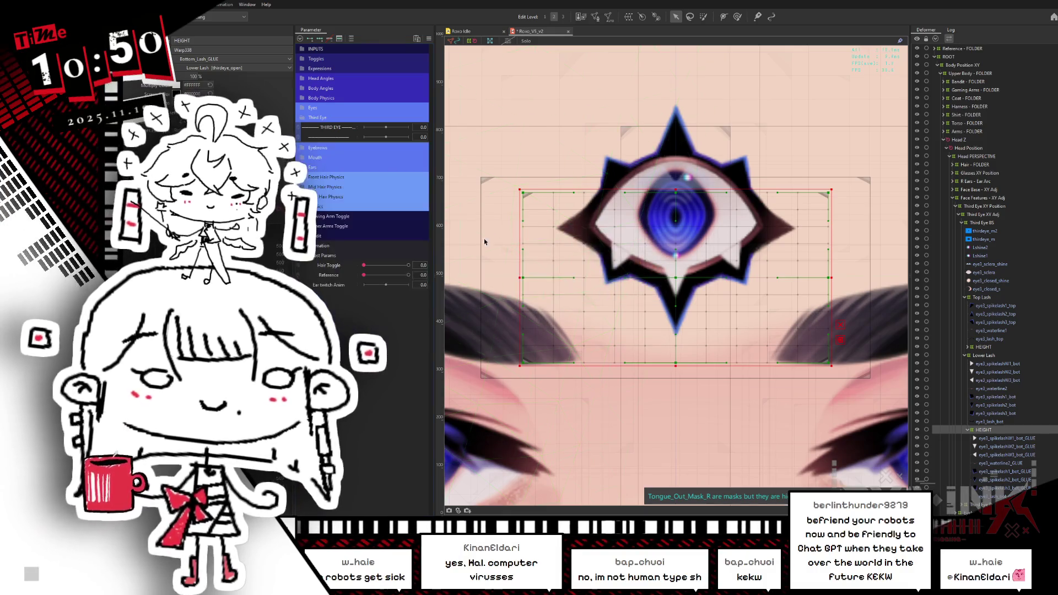
Create a 'Third Eye Open' parameter, ID ParamThirdEyeOpen, minimum 0, under the THIRD EYE divider.
{"action": "left_click_drag", "start_coordinate": [318, 140], "coordinate": [348, 138]}
{"action": "right_click", "coordinate": [348, 138]}
{"action": "left_click", "coordinate": [359, 146]}
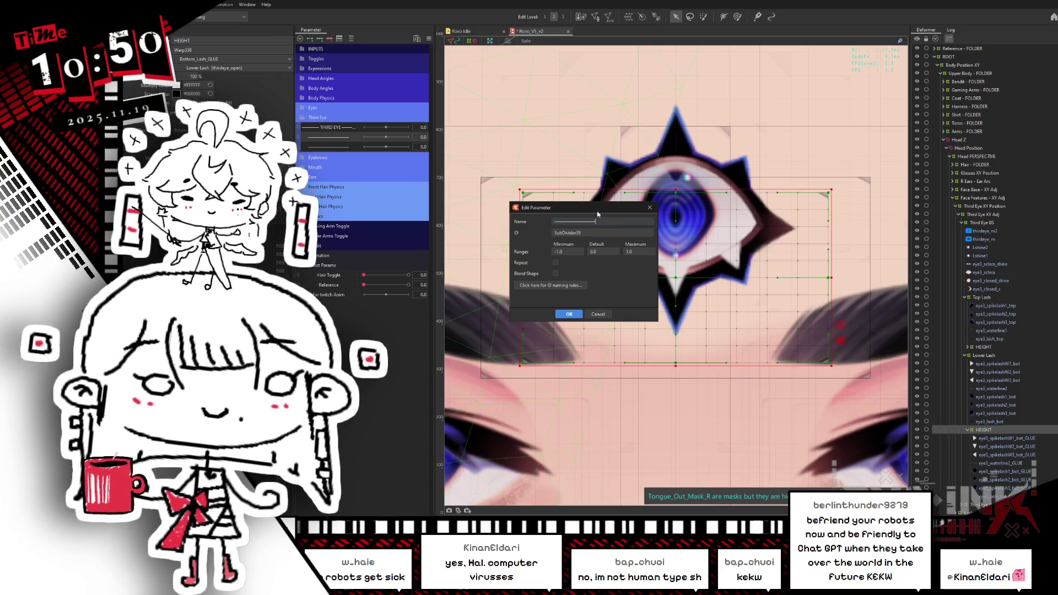
{"action": "type", "text": "Third "}
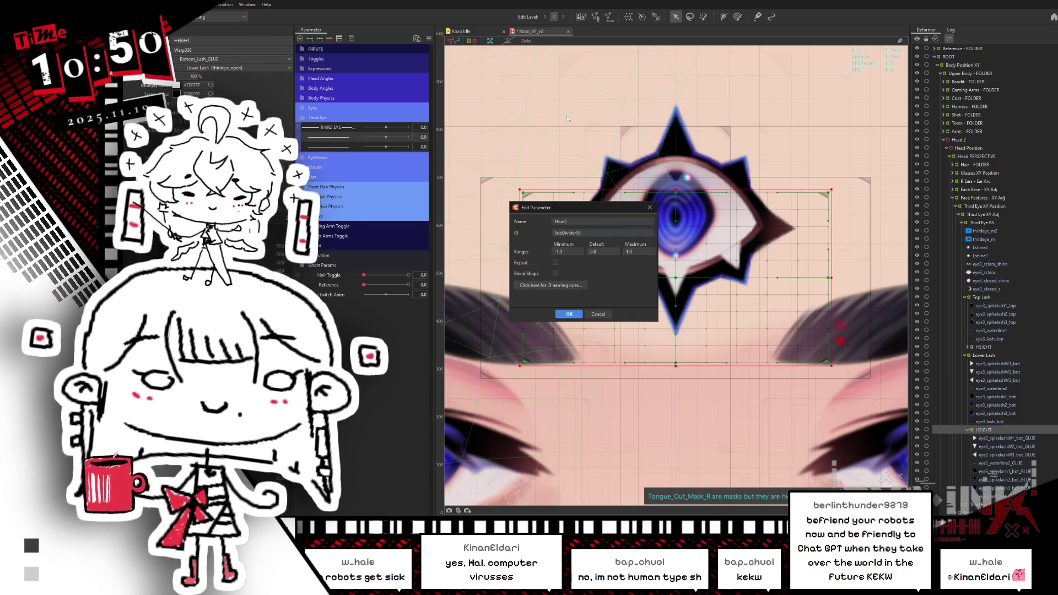
{"action": "type", "text": "Eye"}
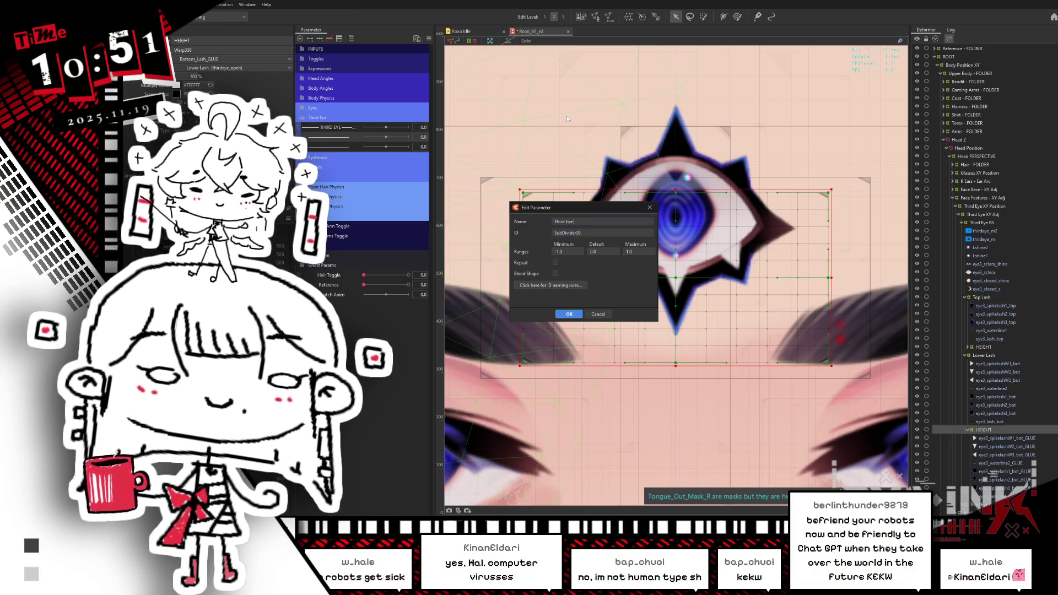
{"action": "type", "text": " Open"}
{"action": "key", "text": "Tab"}
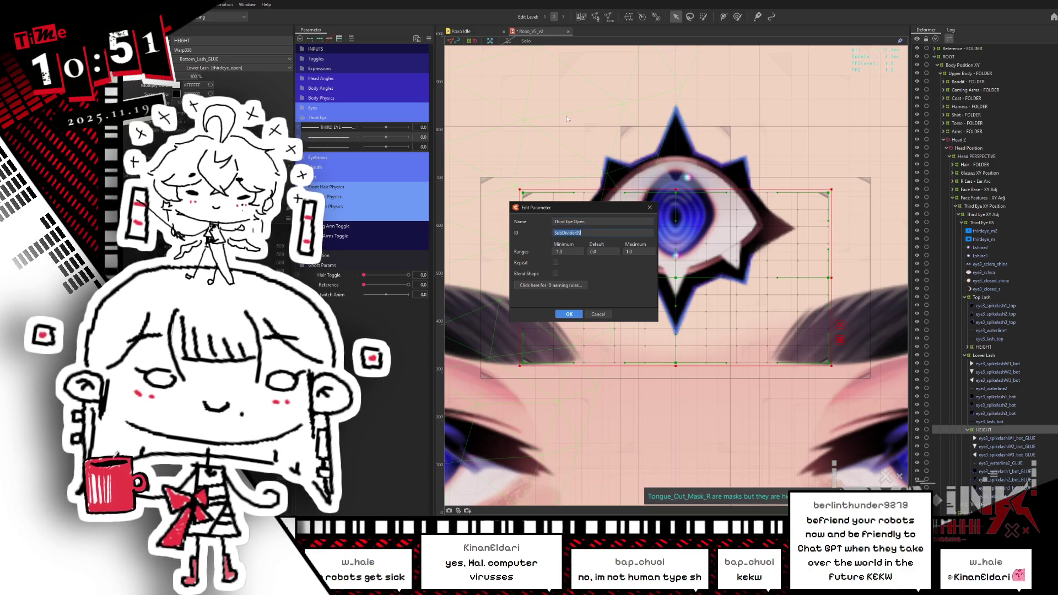
{"action": "type", "text": "Par"}
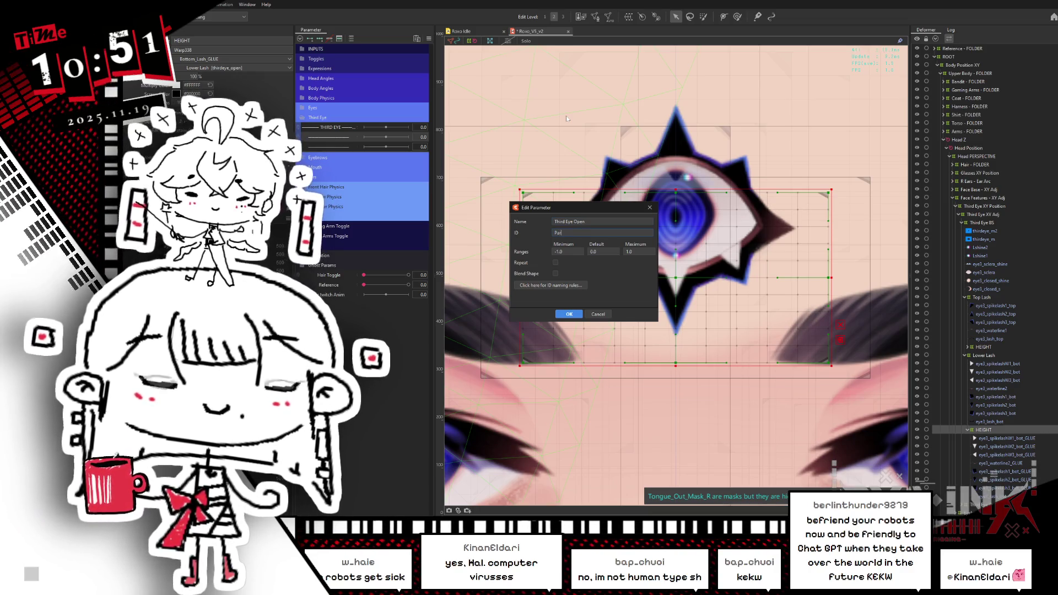
{"action": "type", "text": "amThirdEyeOpen"}
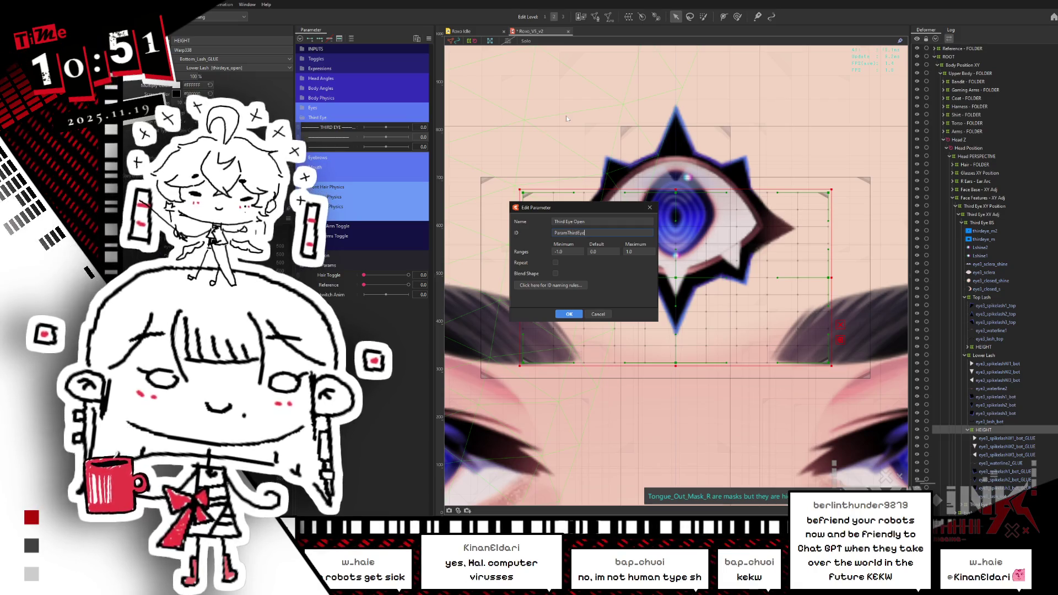
{"action": "key", "text": "Tab"}
{"action": "type", "text": "0"}
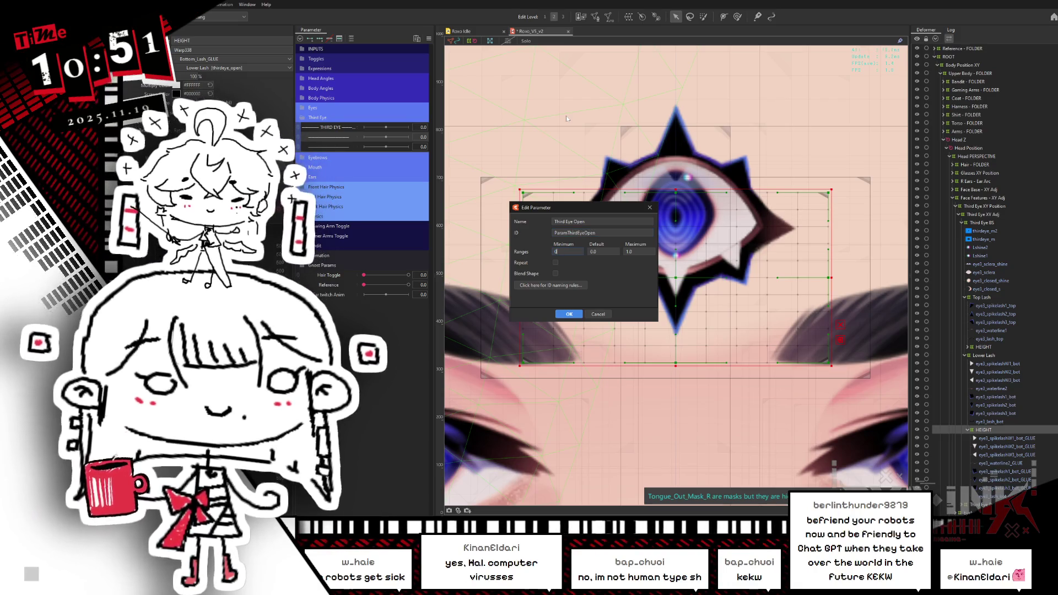
{"action": "left_click", "coordinate": [570, 314]}
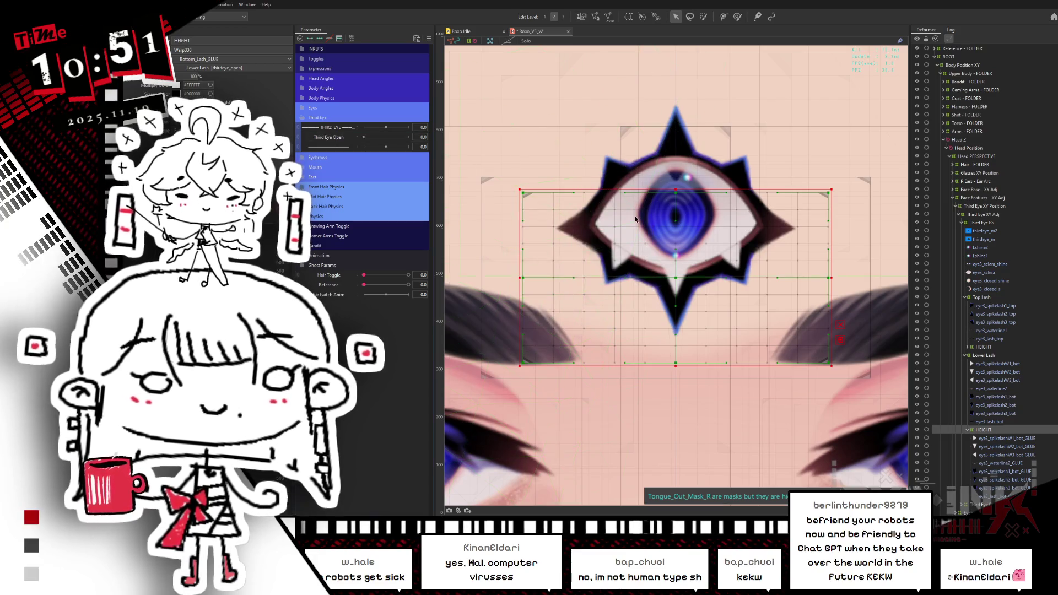
{"action": "scroll", "coordinate": [640, 223], "scroll_direction": "down", "scroll_amount": 3}
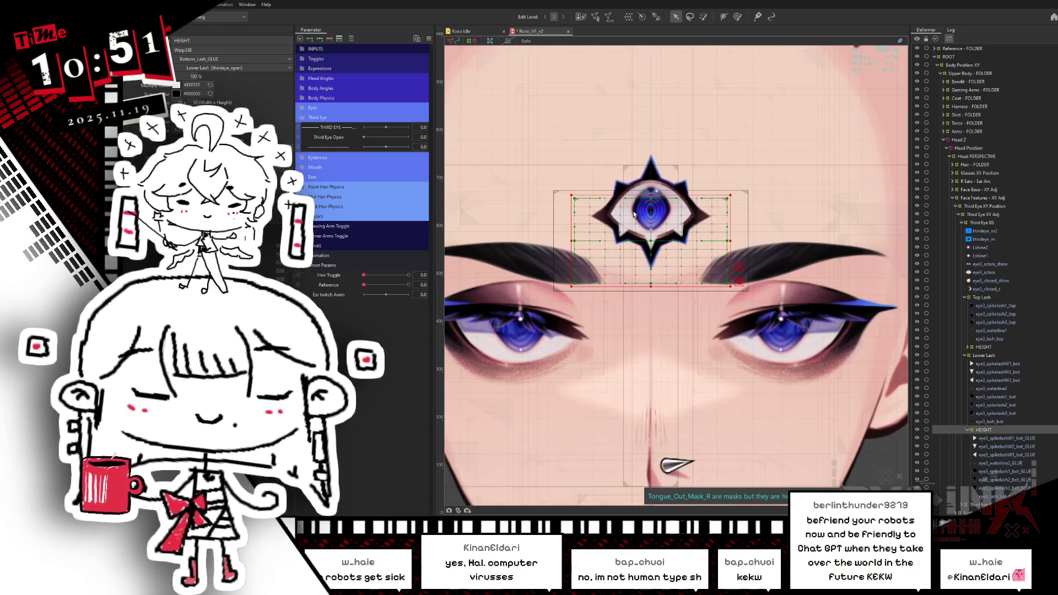
{"action": "left_click_drag", "start_coordinate": [652, 243], "coordinate": [657, 253]}
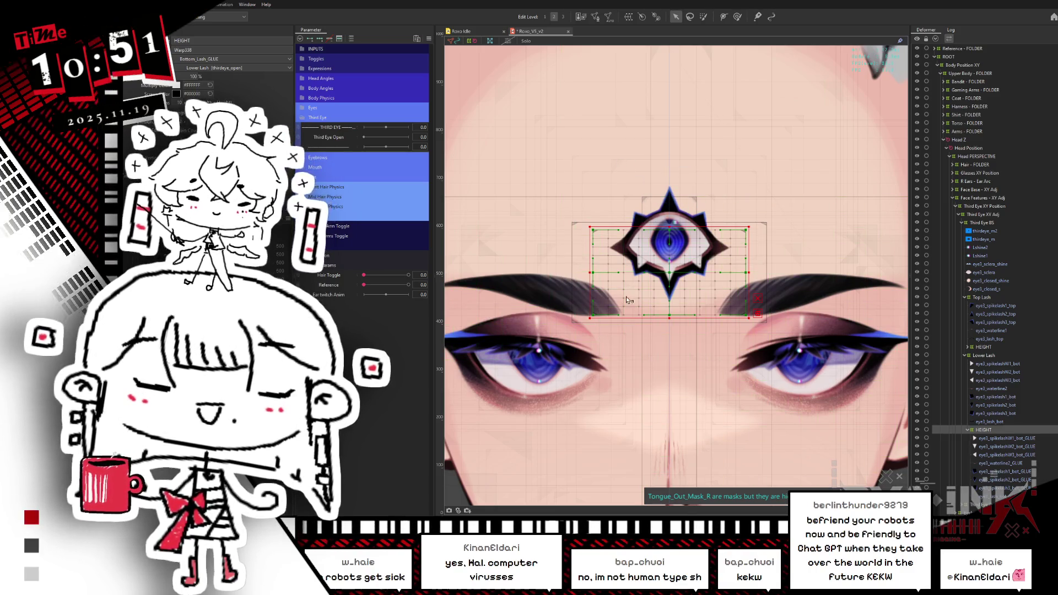
Duplicate the Third Eye Open parameter.
{"action": "right_click", "coordinate": [343, 137]}
{"action": "left_click", "coordinate": [338, 140]}
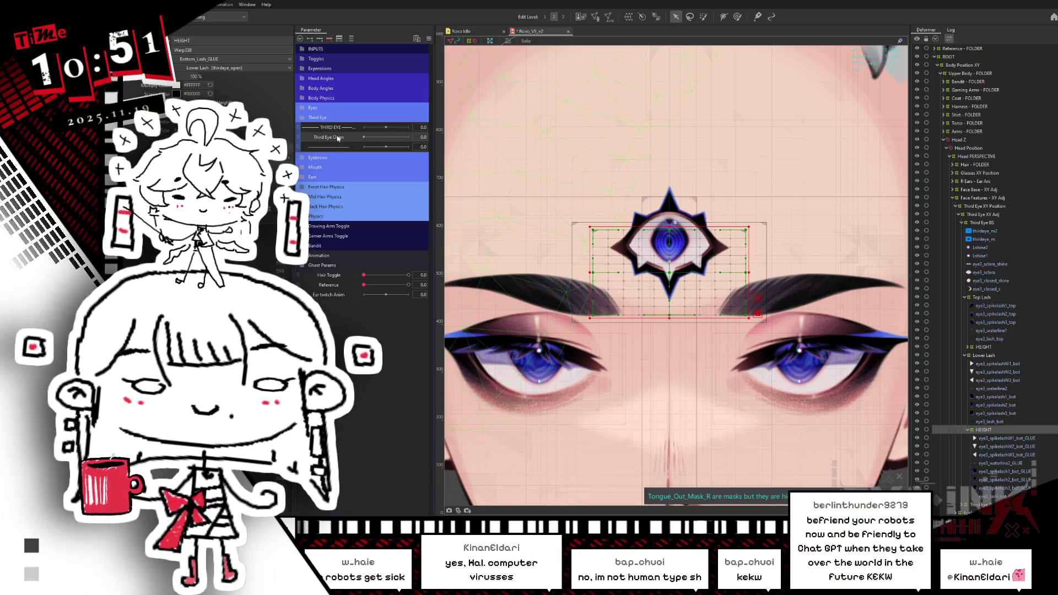
{"action": "right_click", "coordinate": [339, 139]}
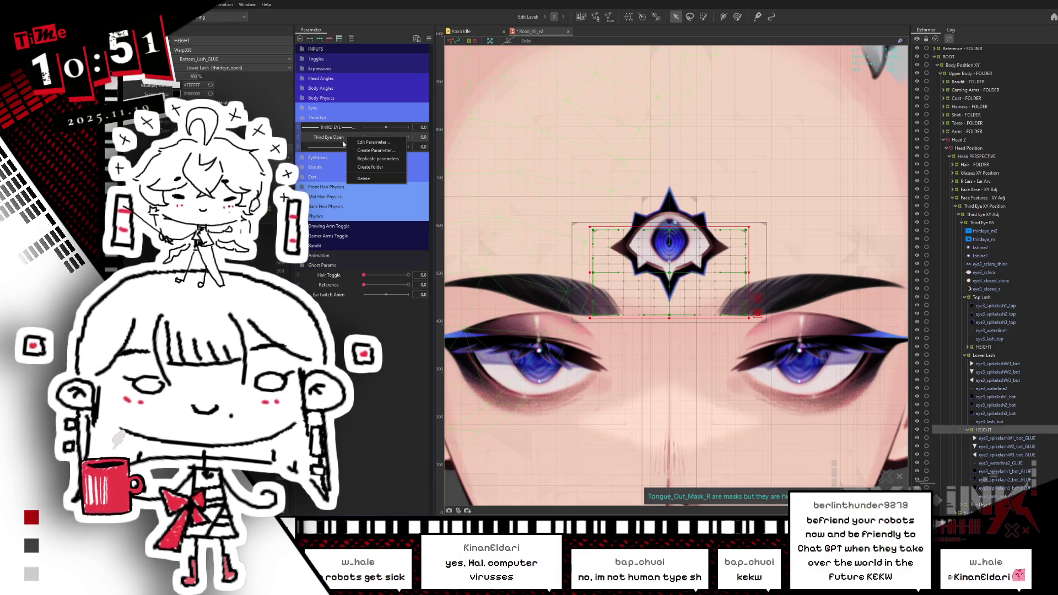
{"action": "left_click", "coordinate": [368, 160]}
Rename the copy 'Third Eye Open - ANIM INPUT' with ID ParamThirdEyeOpenANIMINPUT.
{"action": "right_click", "coordinate": [345, 149]}
{"action": "left_click", "coordinate": [368, 154]}
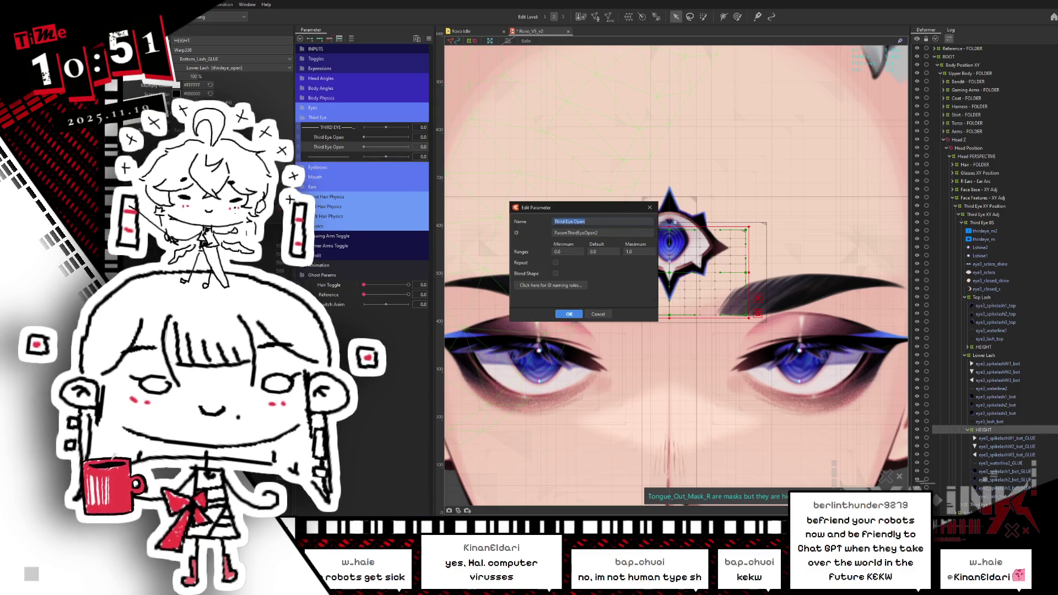
{"action": "type", "text": " - ANIM INPUT"}
{"action": "key", "text": "Tab"}
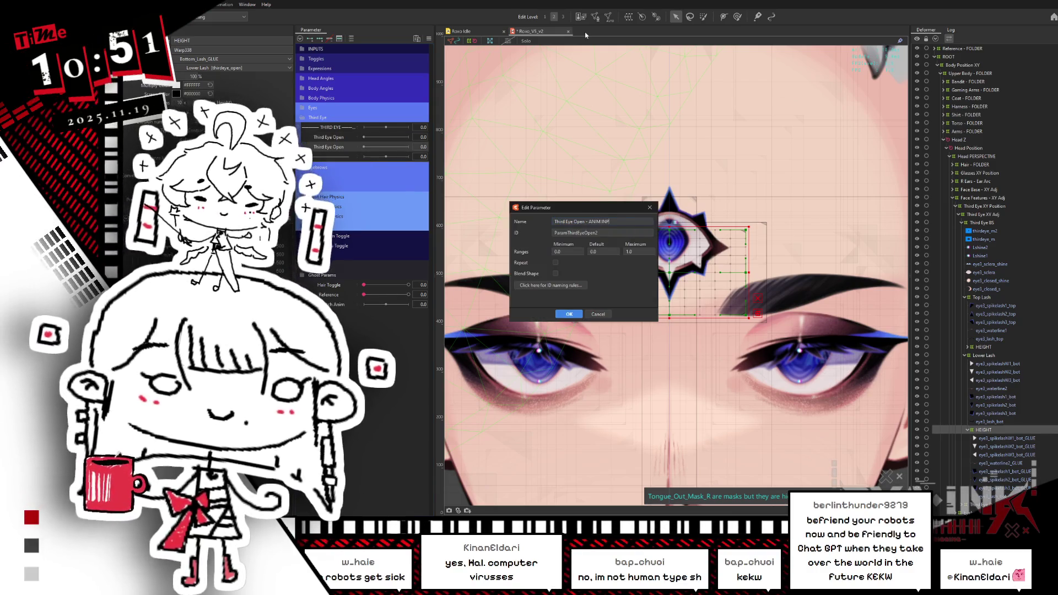
{"action": "key", "text": "End"}
{"action": "key", "text": "BackSpace"}
{"action": "type", "text": "ANIMINPUT"}
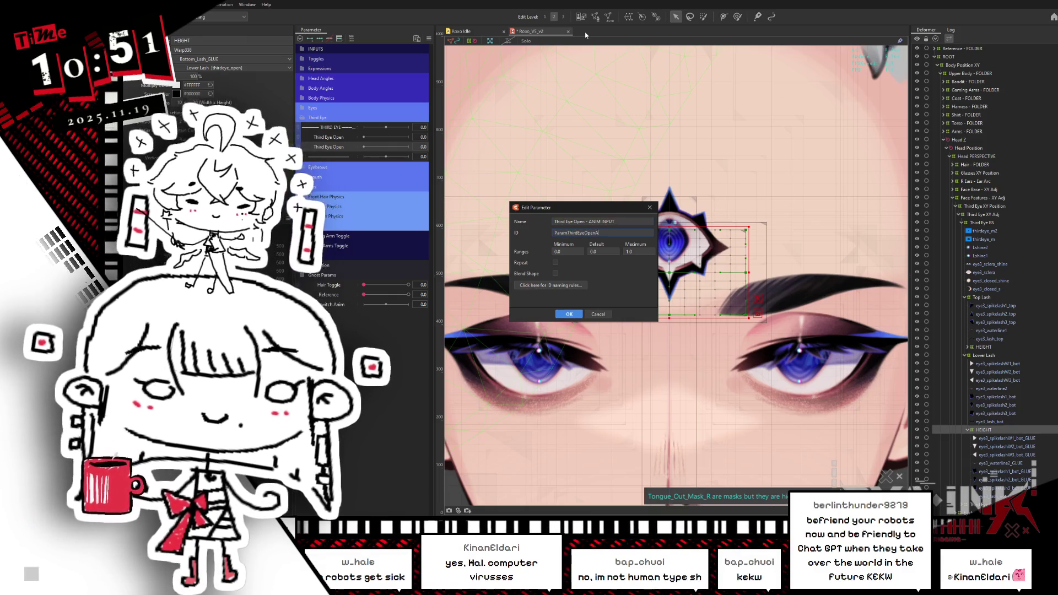
{"action": "key", "text": "Return"}
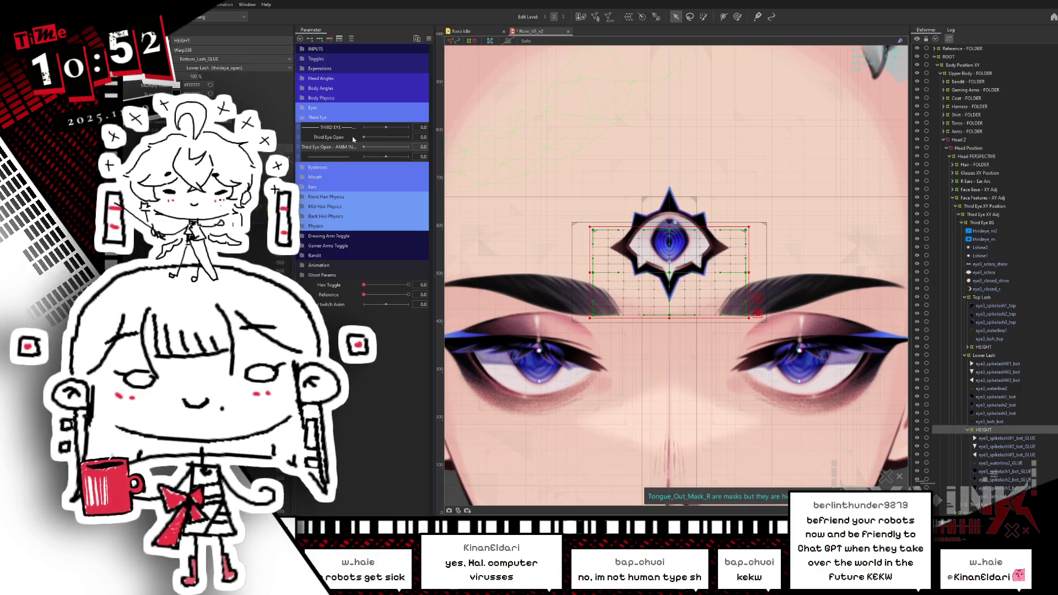
Rename the copied parameter to 'Third Eye X' with ID ParamThirdEyeX.
{"action": "right_click", "coordinate": [341, 157]}
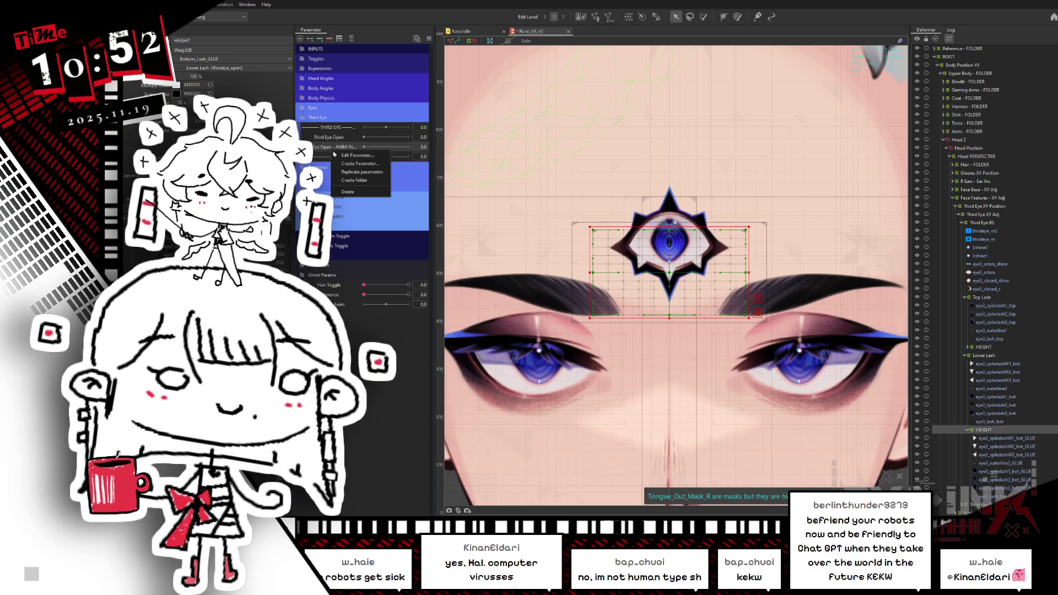
{"action": "left_click", "coordinate": [363, 161]}
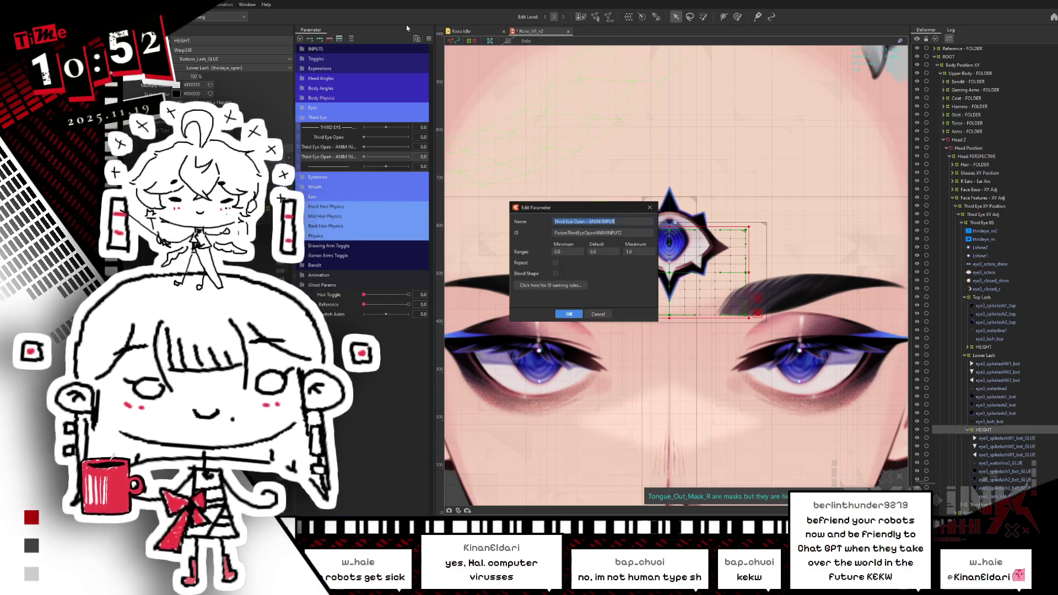
{"action": "type", "text": "Third Eye"}
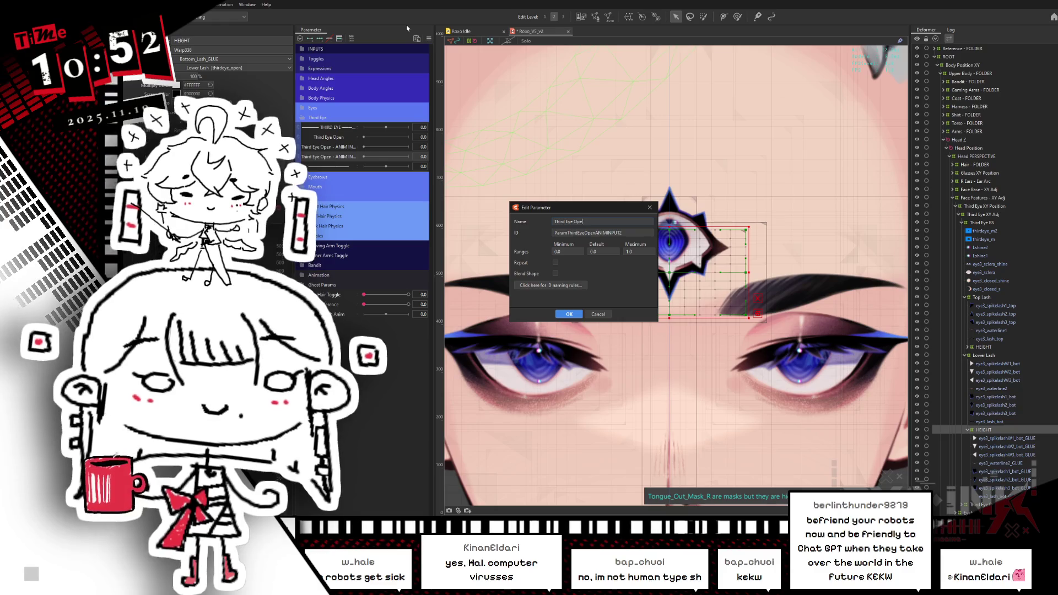
{"action": "type", "text": " X"}
{"action": "key", "text": "Tab"}
{"action": "type", "text": "Param"}
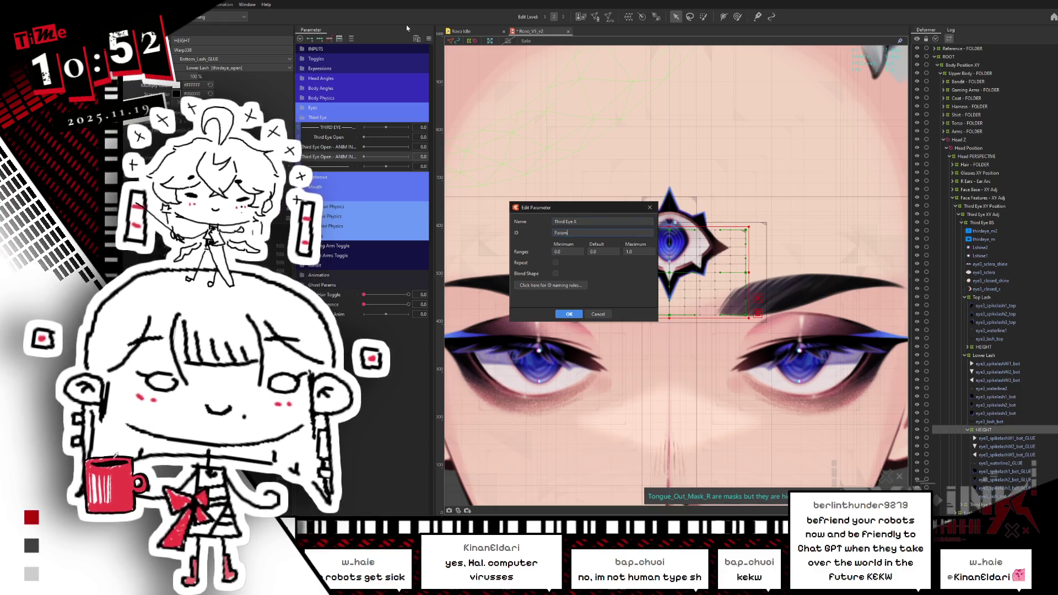
{"action": "type", "text": "ThirdEyeX"}
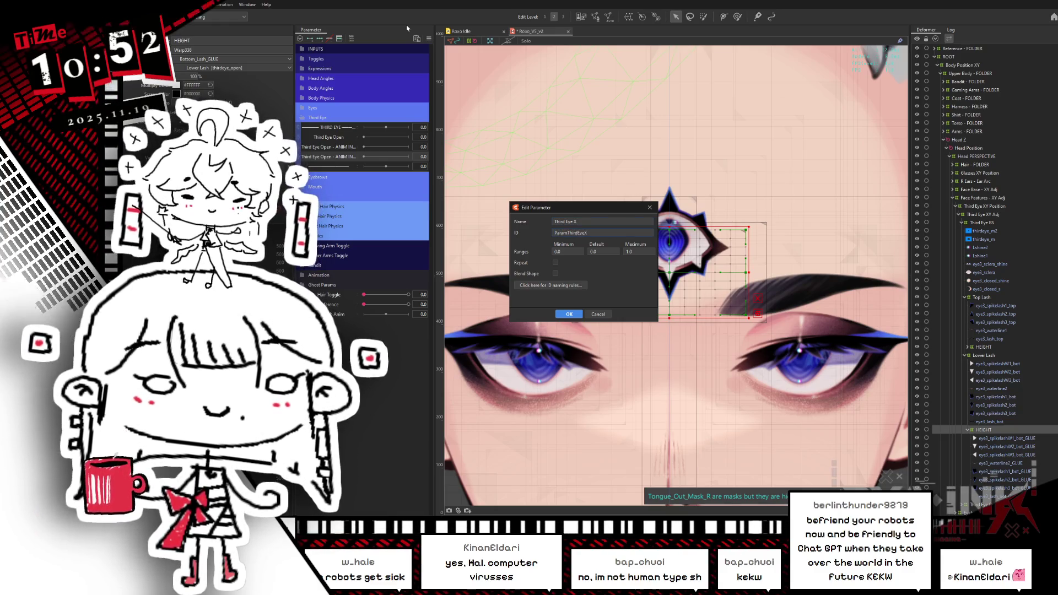
{"action": "key", "text": "Tab"}
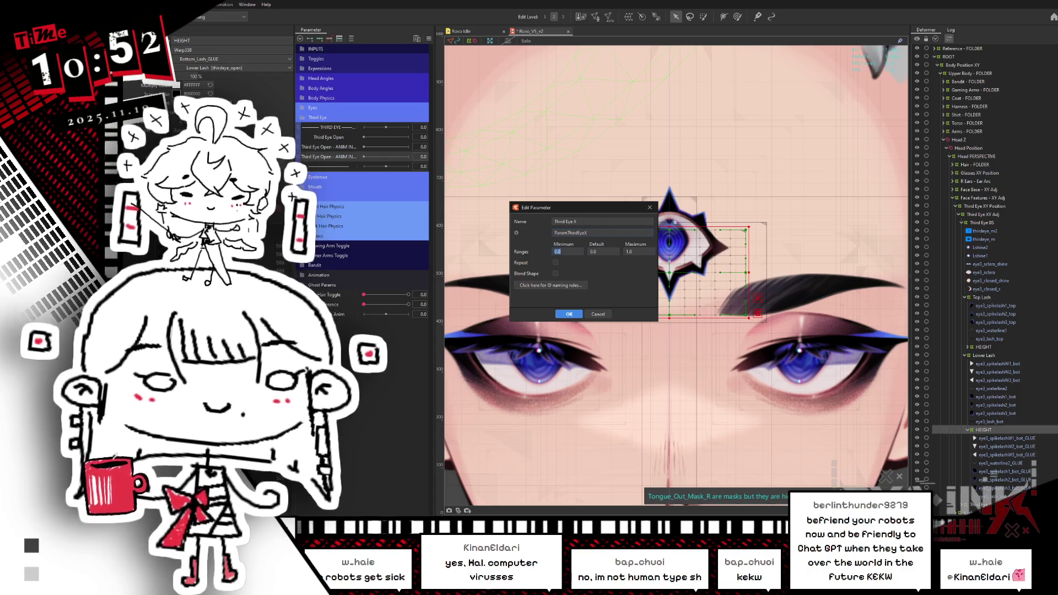
{"action": "type", "text": "-1"}
{"action": "key", "text": "Return"}
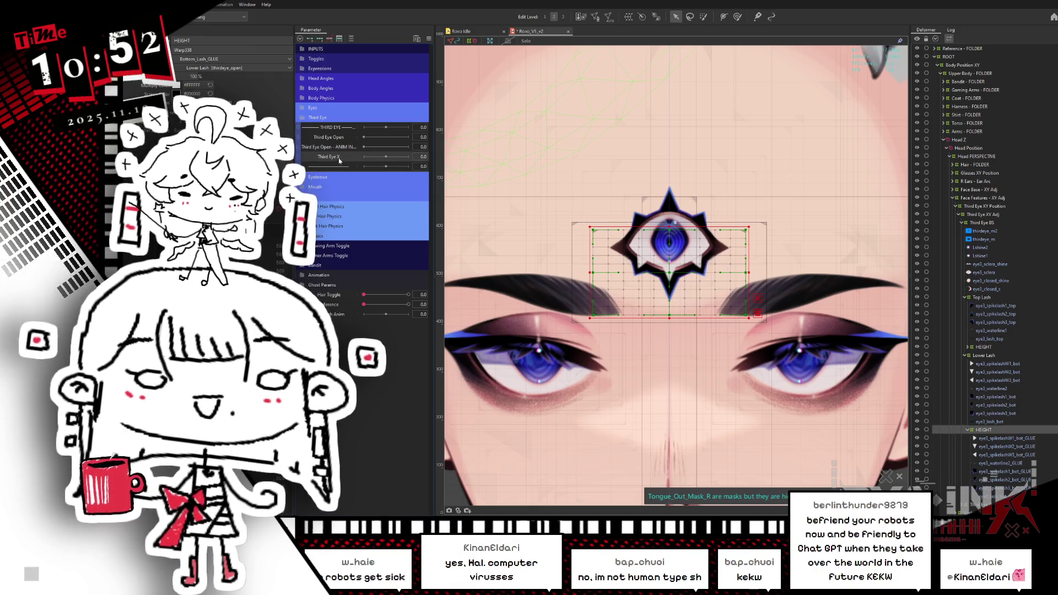
Duplicate Third Eye X as 'Third Eye Y', then select the Third Eye XY Adj deformer.
{"action": "right_click", "coordinate": [340, 160]}
{"action": "left_click", "coordinate": [358, 182]}
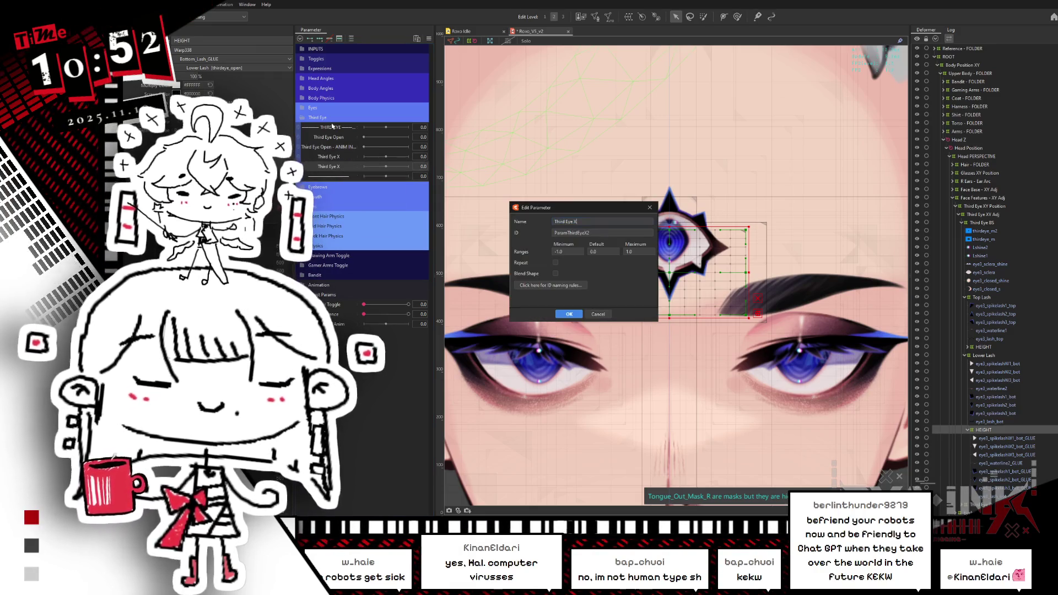
{"action": "key", "text": "BackSpace"}
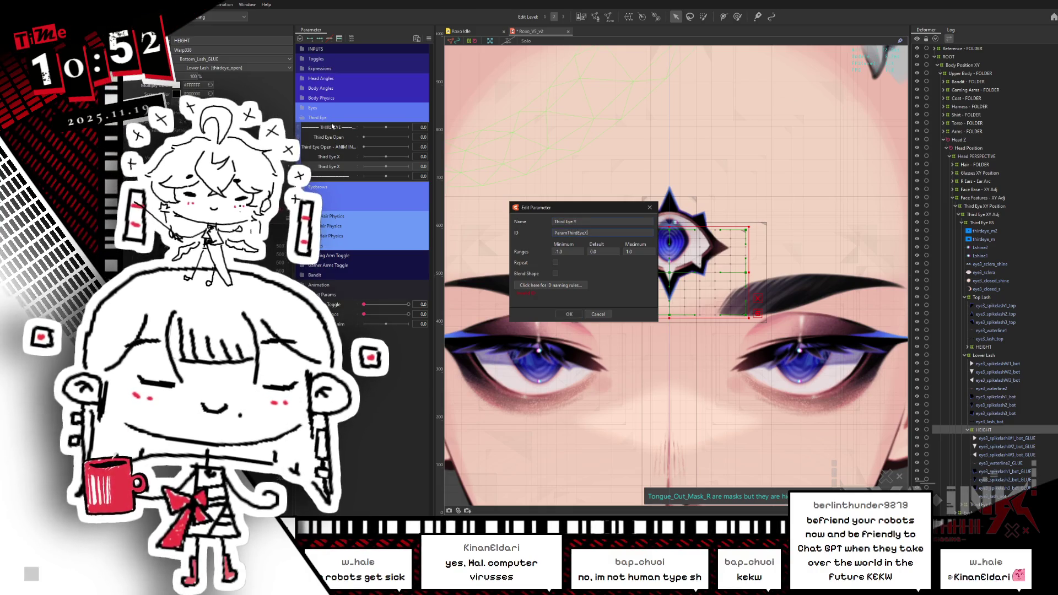
{"action": "left_click", "coordinate": [603, 232]}
{"action": "type", "text": "Y"}
{"action": "key", "text": "Return"}
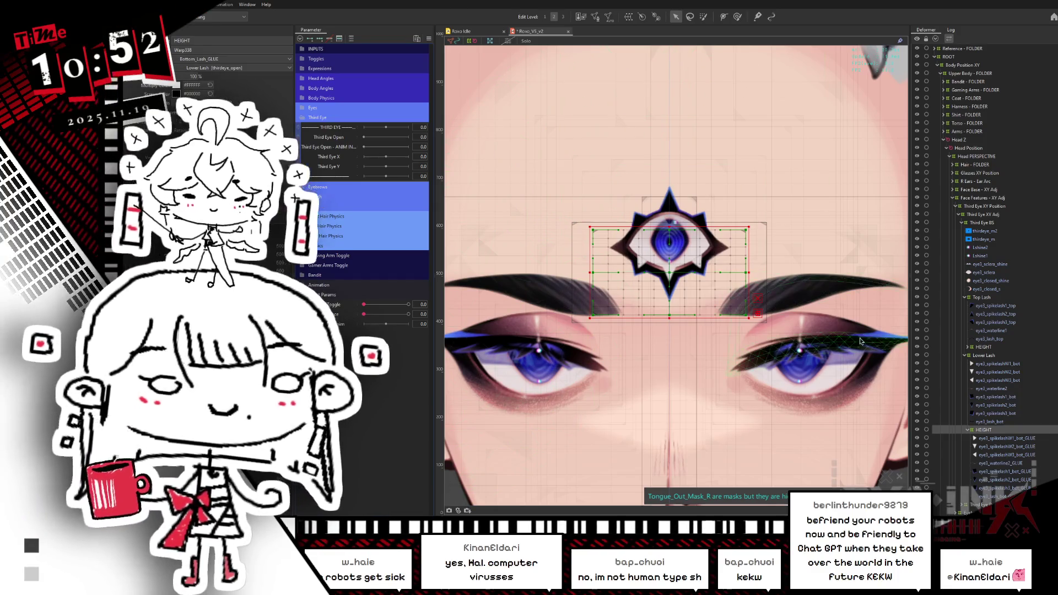
{"action": "left_click", "coordinate": [1003, 207]}
{"action": "left_click", "coordinate": [993, 215]}
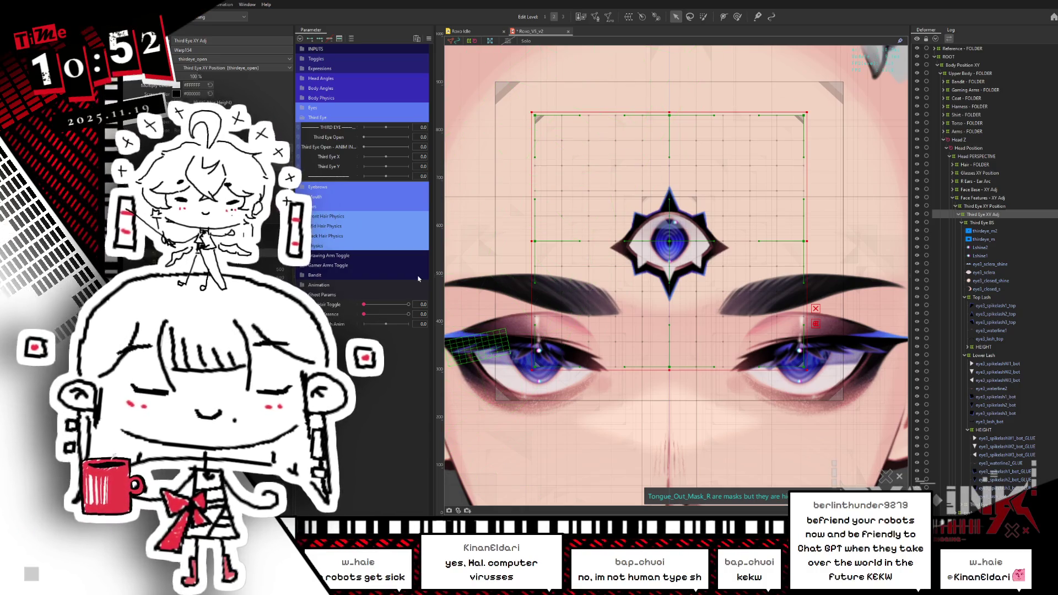
Place a restored Paint window beside the Live2D rig and widen its blank canvas.
{"action": "key", "text": "alt+Tab"}
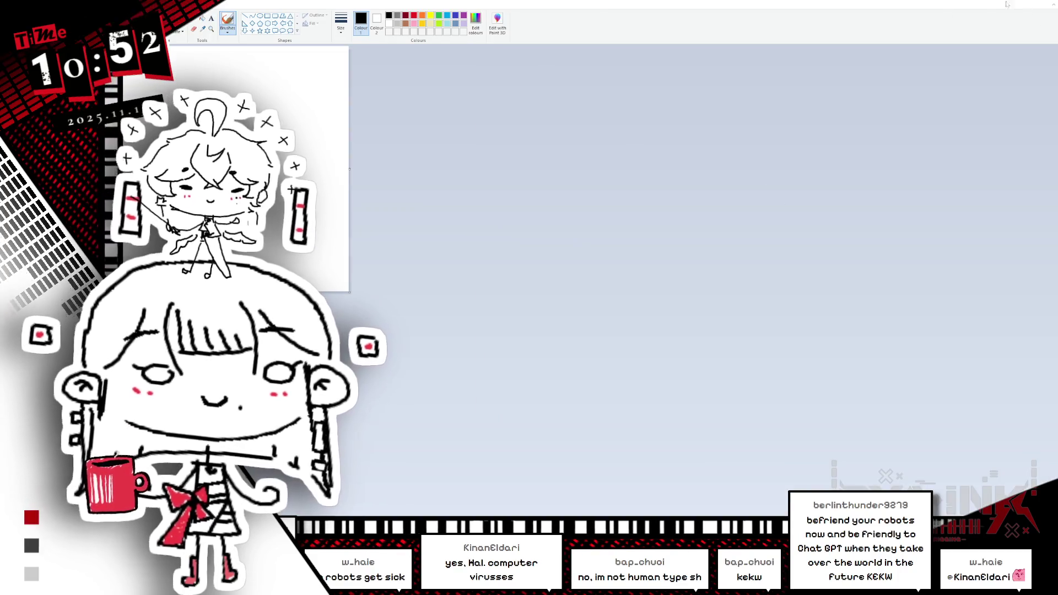
{"action": "double_click", "coordinate": [888, 5]}
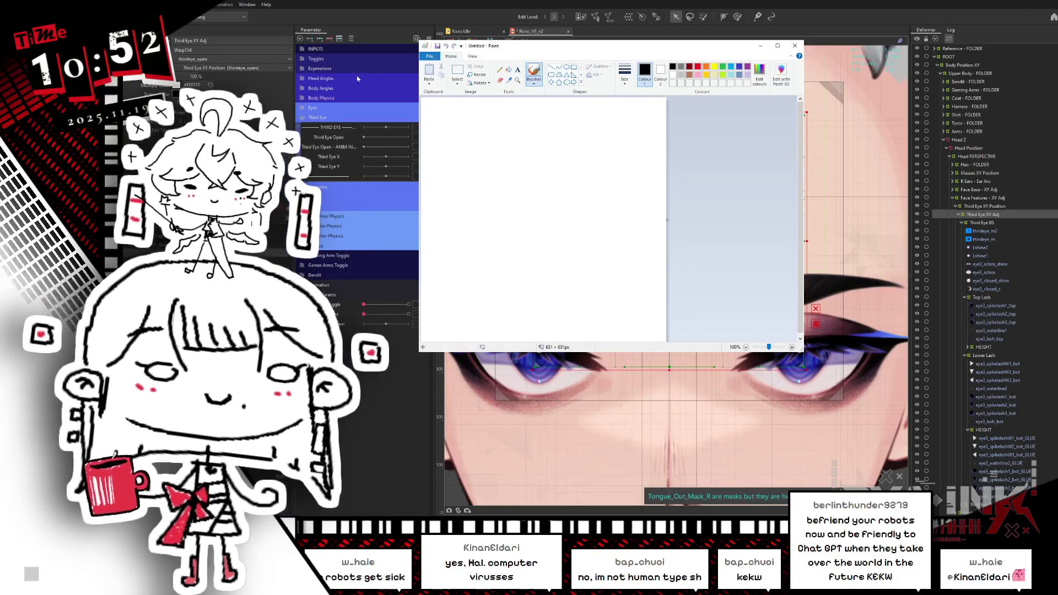
{"action": "left_click_drag", "start_coordinate": [599, 52], "coordinate": [330, 74]}
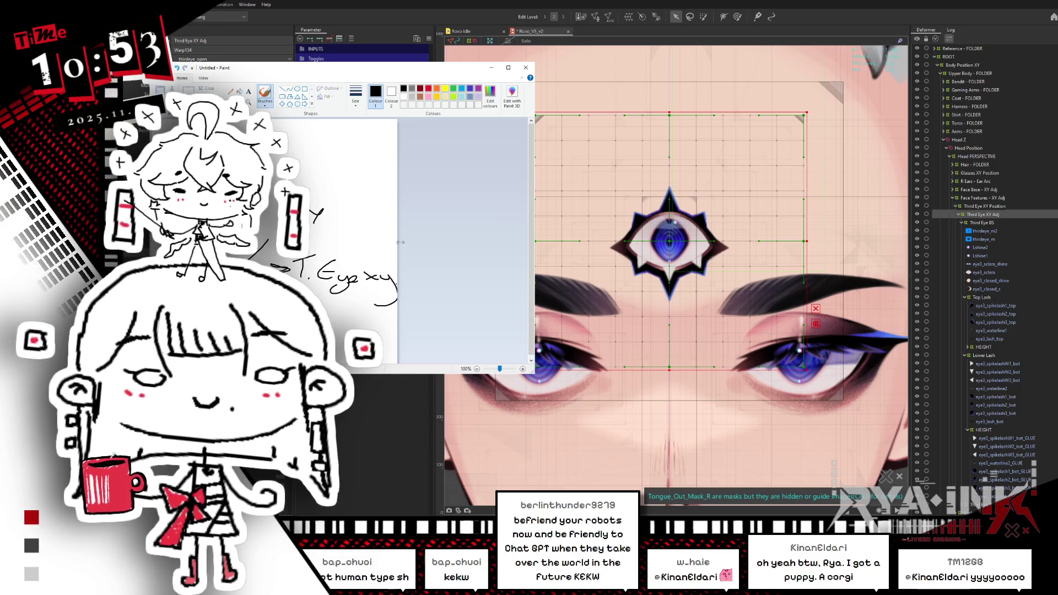
{"action": "left_click_drag", "start_coordinate": [400, 242], "coordinate": [445, 246]}
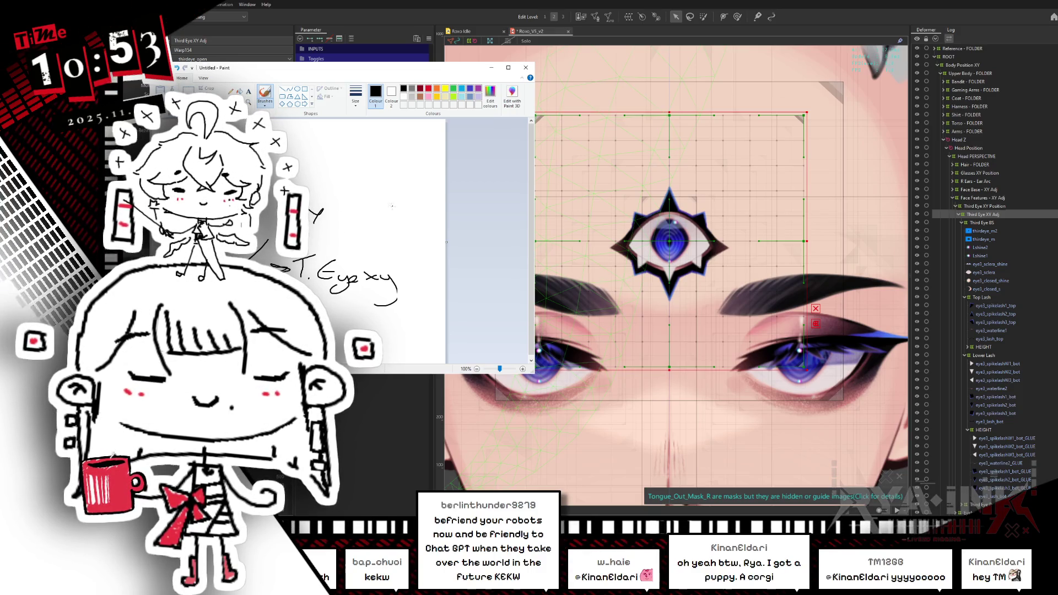
{"action": "mouse_move", "coordinate": [414, 205]}
{"action": "left_mouse_down"}
{"action": "mouse_move", "coordinate": [408, 220]}
{"action": "mouse_move", "coordinate": [429, 211]}
{"action": "mouse_move", "coordinate": [444, 225]}
{"action": "left_mouse_up"}
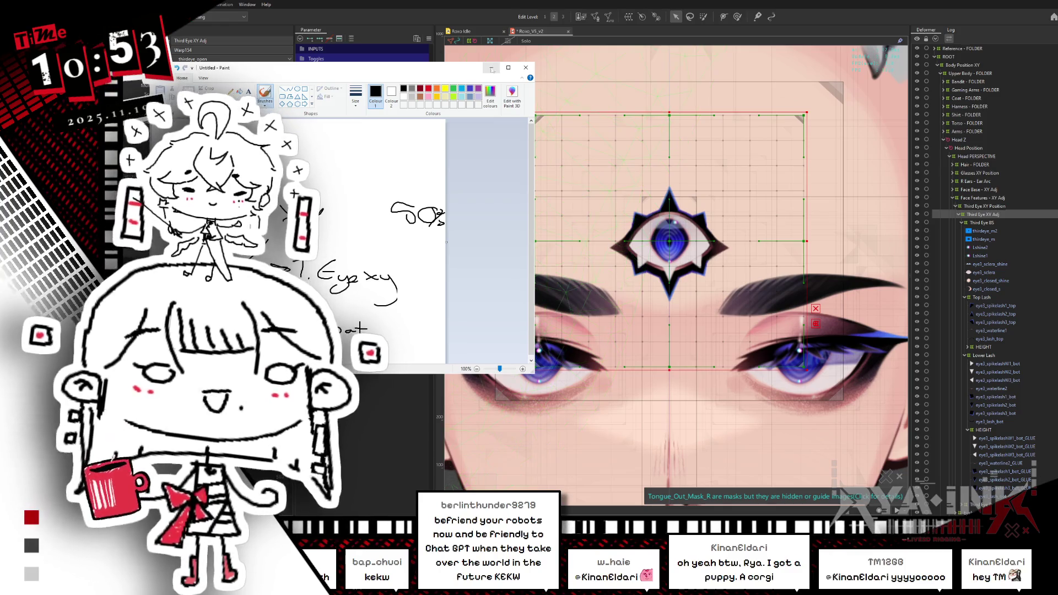
{"action": "left_click_drag", "start_coordinate": [447, 242], "coordinate": [546, 292]}
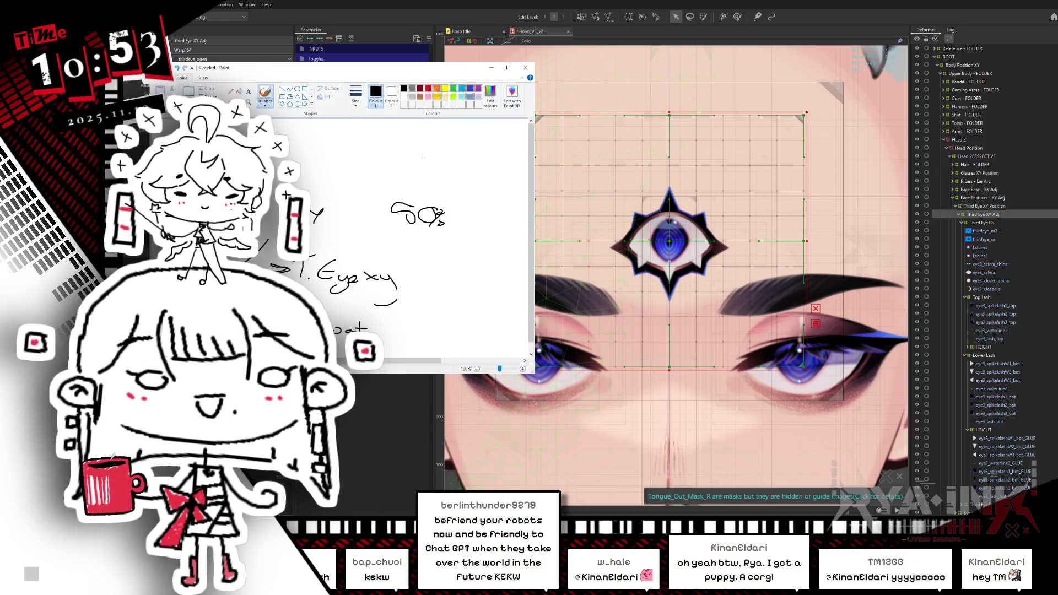
{"action": "scroll", "coordinate": [445, 303], "scroll_direction": "right", "scroll_amount": 2}
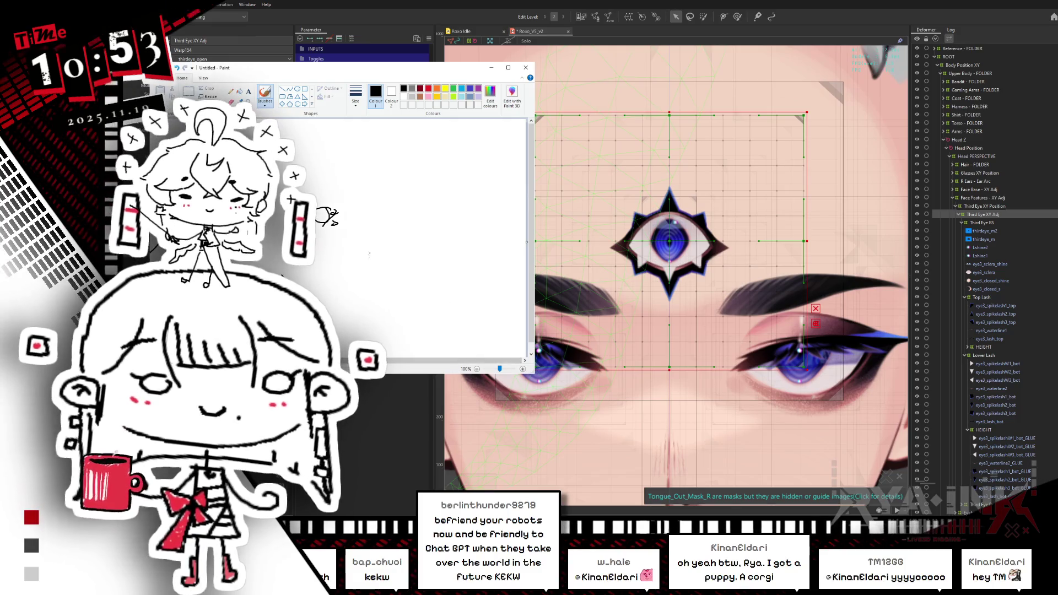
Handwrite 'duplicating Eye XY BS' on the cleared Paint canvas.
{"action": "left_click_drag", "start_coordinate": [380, 271], "coordinate": [458, 273]}
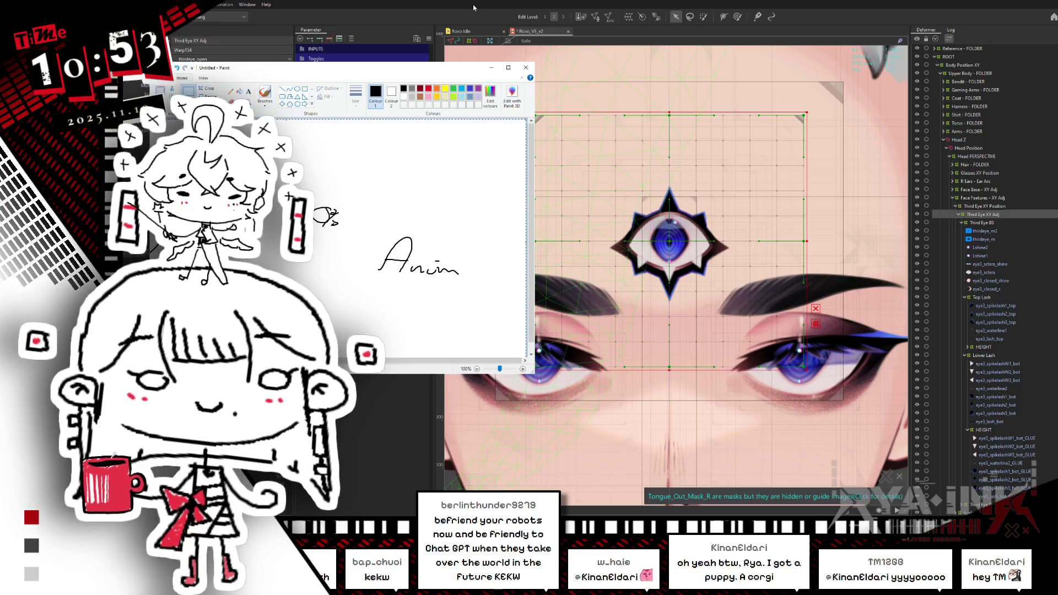
{"action": "key", "text": "ctrl+a"}
{"action": "key", "text": "Delete"}
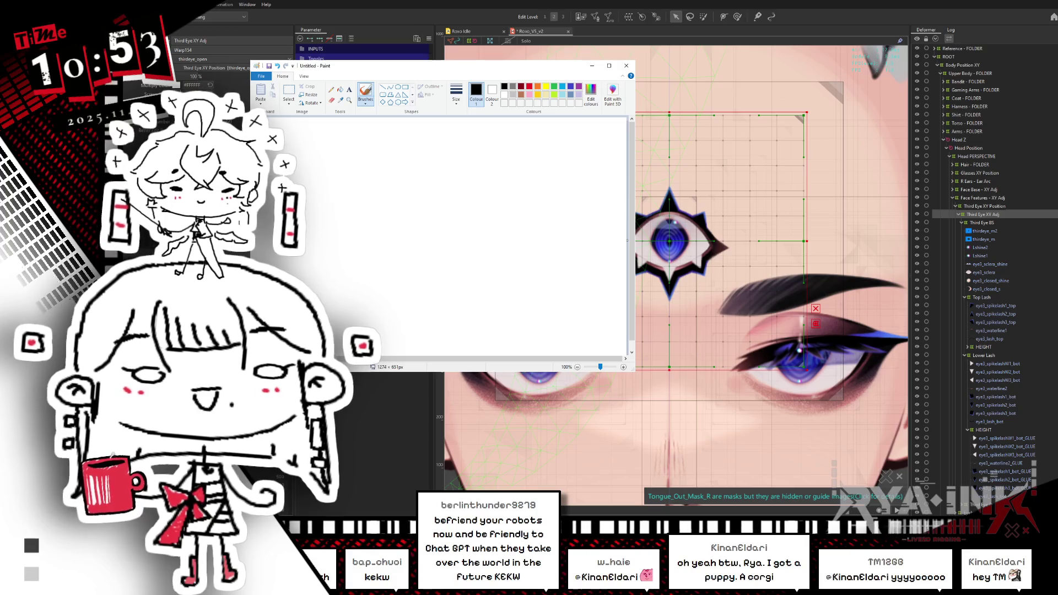
{"action": "mouse_move", "coordinate": [279, 151]}
{"action": "left_mouse_down"}
{"action": "mouse_move", "coordinate": [398, 160]}
{"action": "mouse_move", "coordinate": [394, 181]}
{"action": "left_mouse_up"}
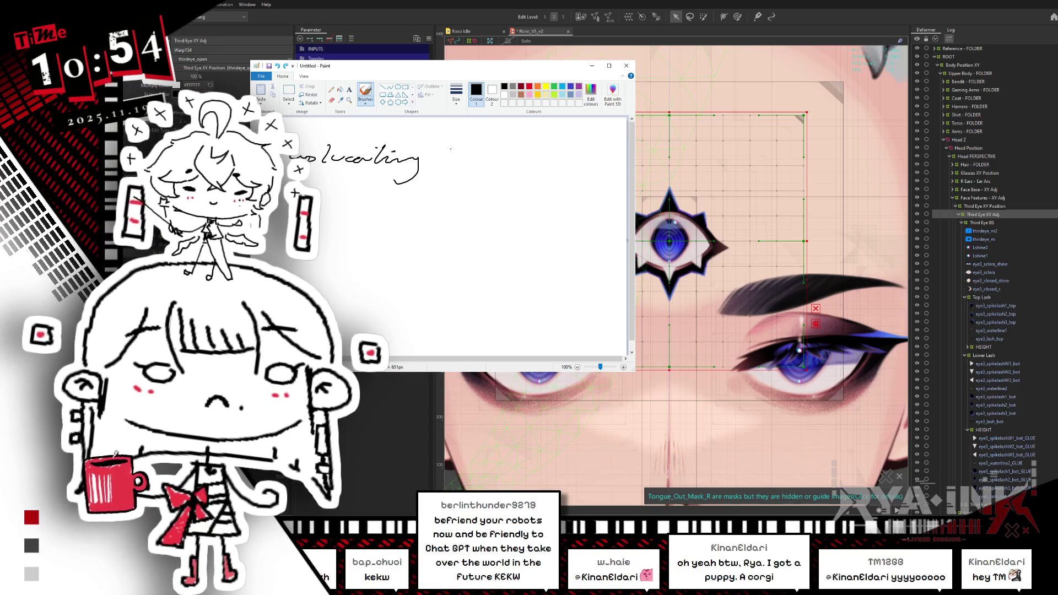
{"action": "left_click_drag", "start_coordinate": [468, 156], "coordinate": [533, 160]}
{"action": "mouse_move", "coordinate": [529, 147]}
{"action": "left_mouse_down"}
{"action": "mouse_move", "coordinate": [546, 158]}
{"action": "mouse_move", "coordinate": [565, 150]}
{"action": "mouse_move", "coordinate": [573, 165]}
{"action": "left_mouse_up"}
{"action": "left_click_drag", "start_coordinate": [575, 146], "coordinate": [576, 165]}
{"action": "left_click_drag", "start_coordinate": [609, 148], "coordinate": [592, 163]}
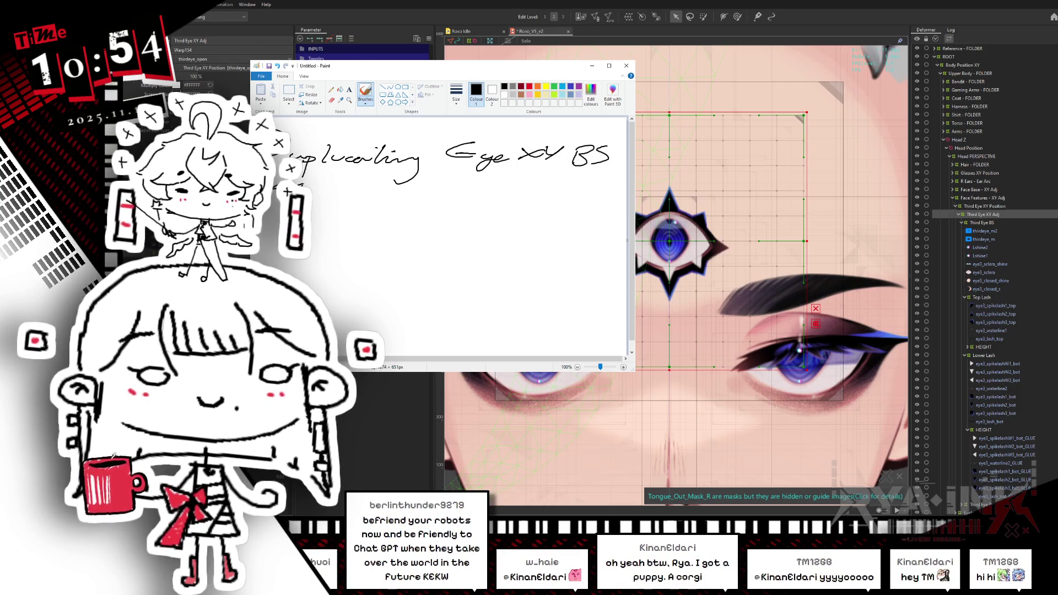
Add 'animation' and '& Weight' as new handwritten lines below.
{"action": "left_click_drag", "start_coordinate": [301, 186], "coordinate": [322, 182]}
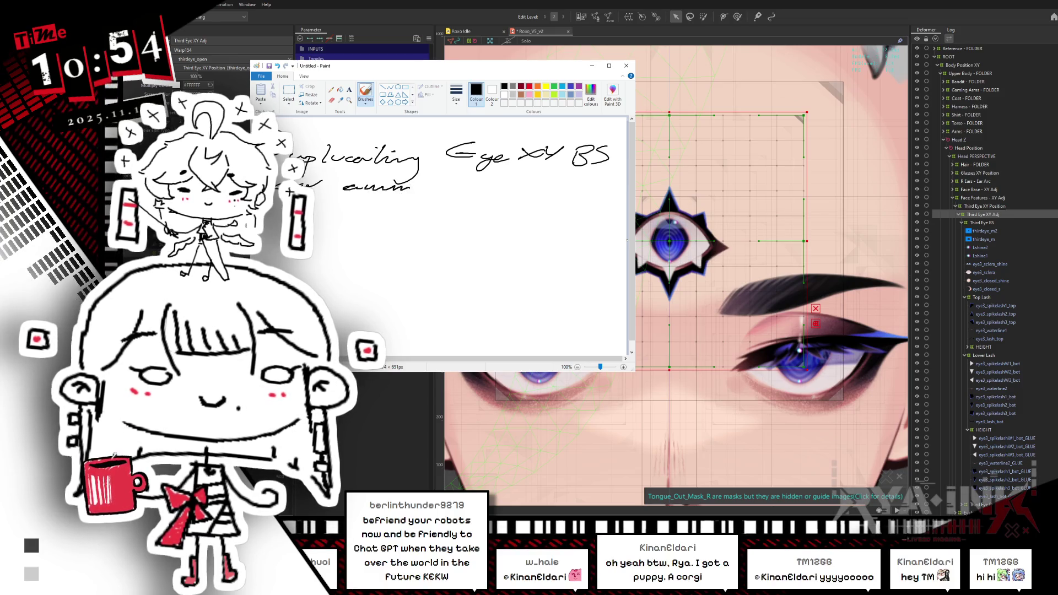
{"action": "left_click_drag", "start_coordinate": [410, 188], "coordinate": [442, 173]}
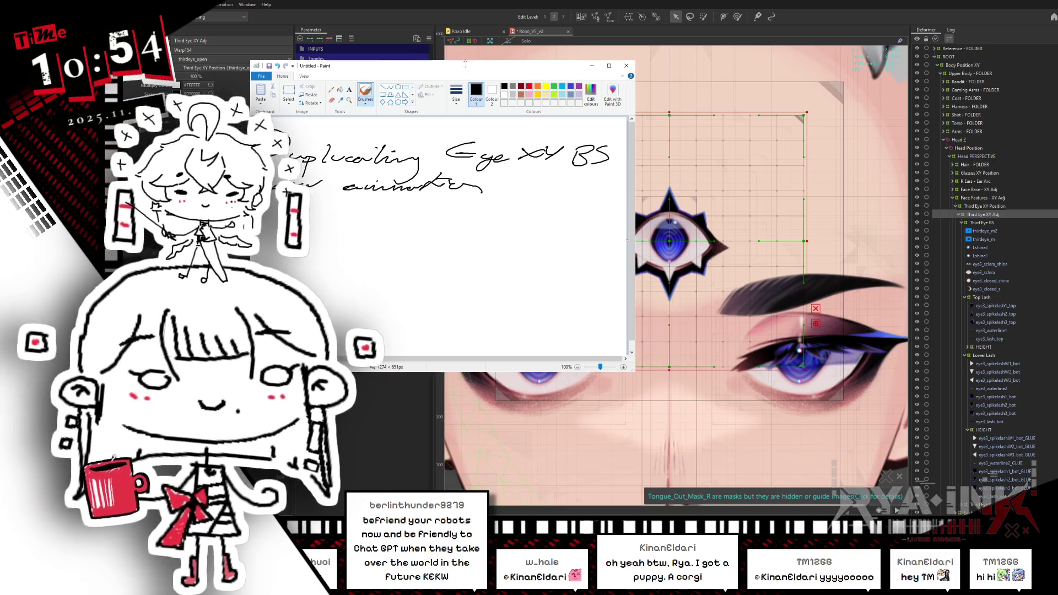
{"action": "left_click_drag", "start_coordinate": [492, 69], "coordinate": [488, 94]}
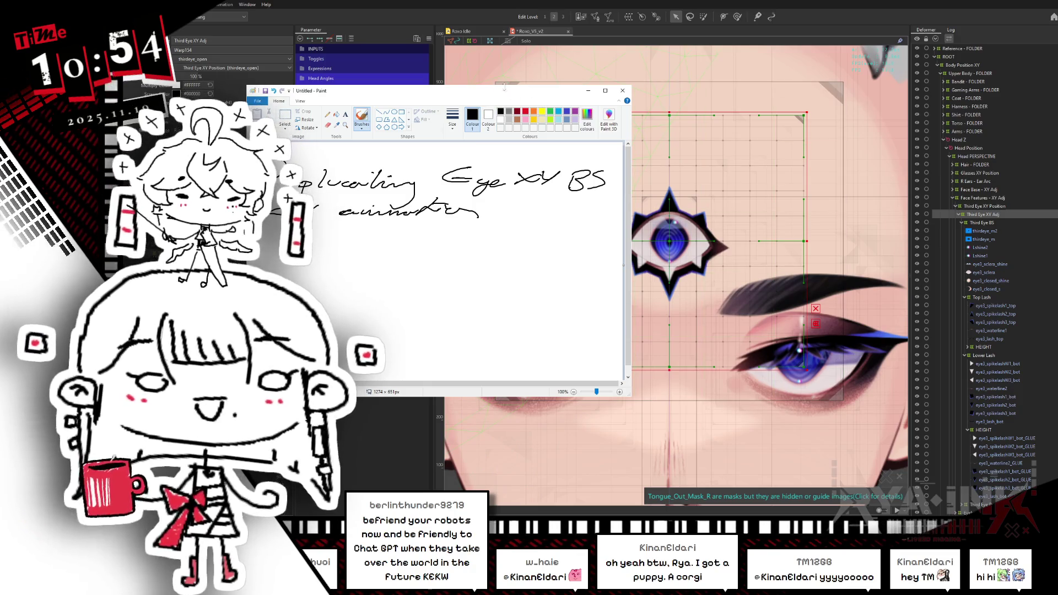
{"action": "left_click_drag", "start_coordinate": [519, 91], "coordinate": [524, 92]}
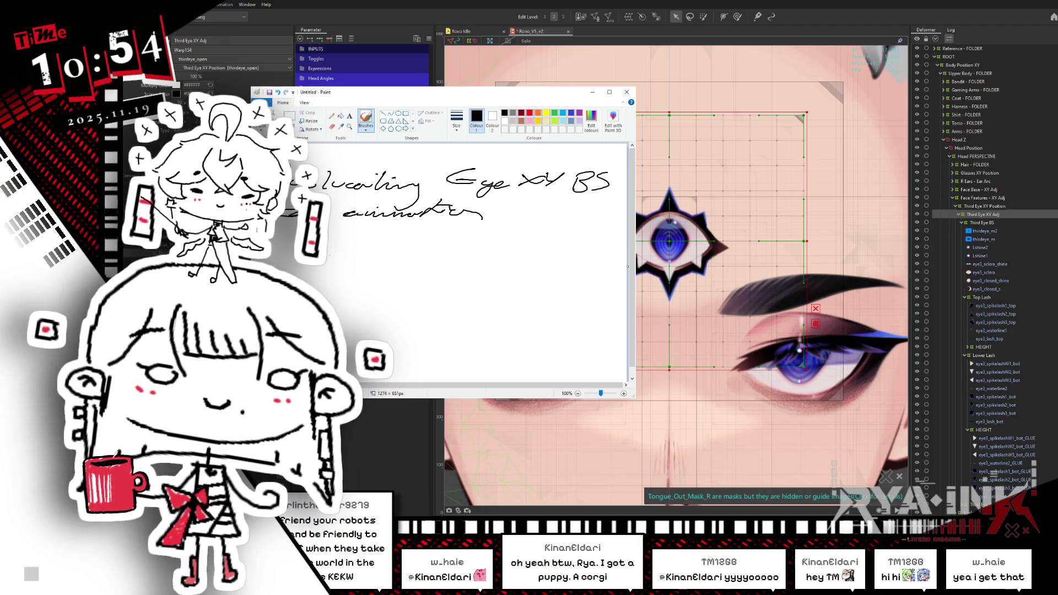
{"action": "mouse_move", "coordinate": [362, 238]}
{"action": "left_mouse_down"}
{"action": "mouse_move", "coordinate": [364, 269]}
{"action": "mouse_move", "coordinate": [425, 253]}
{"action": "mouse_move", "coordinate": [467, 264]}
{"action": "mouse_move", "coordinate": [429, 304]}
{"action": "left_mouse_up"}
Add a toggle line and small signatures to the note, then close Paint without saving.
{"action": "left_click_drag", "start_coordinate": [556, 243], "coordinate": [554, 259]}
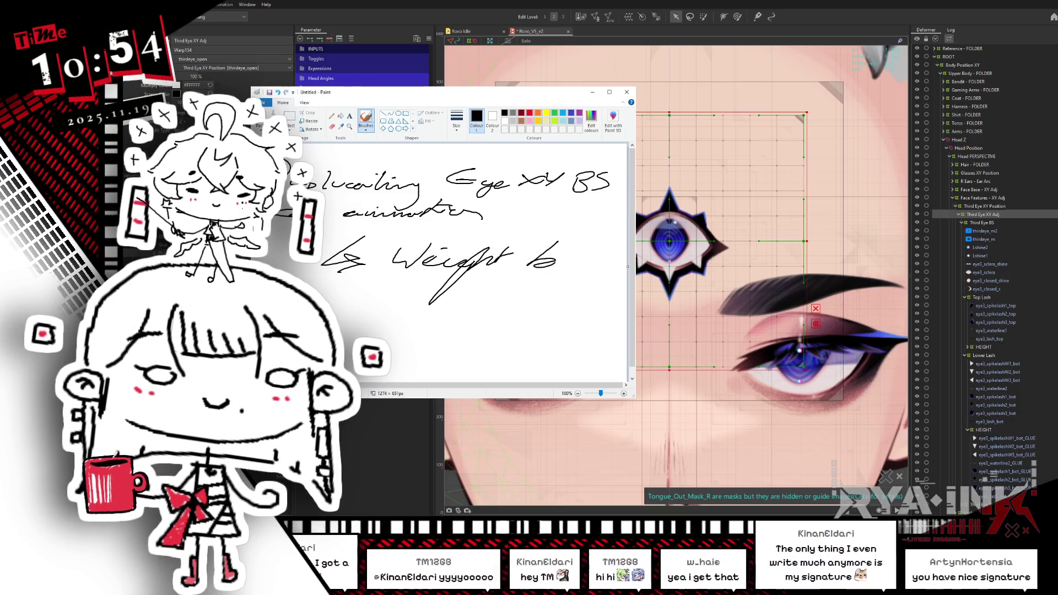
{"action": "mouse_move", "coordinate": [502, 287]}
{"action": "left_mouse_down"}
{"action": "mouse_move", "coordinate": [508, 309]}
{"action": "mouse_move", "coordinate": [526, 317]}
{"action": "mouse_move", "coordinate": [589, 300]}
{"action": "left_mouse_up"}
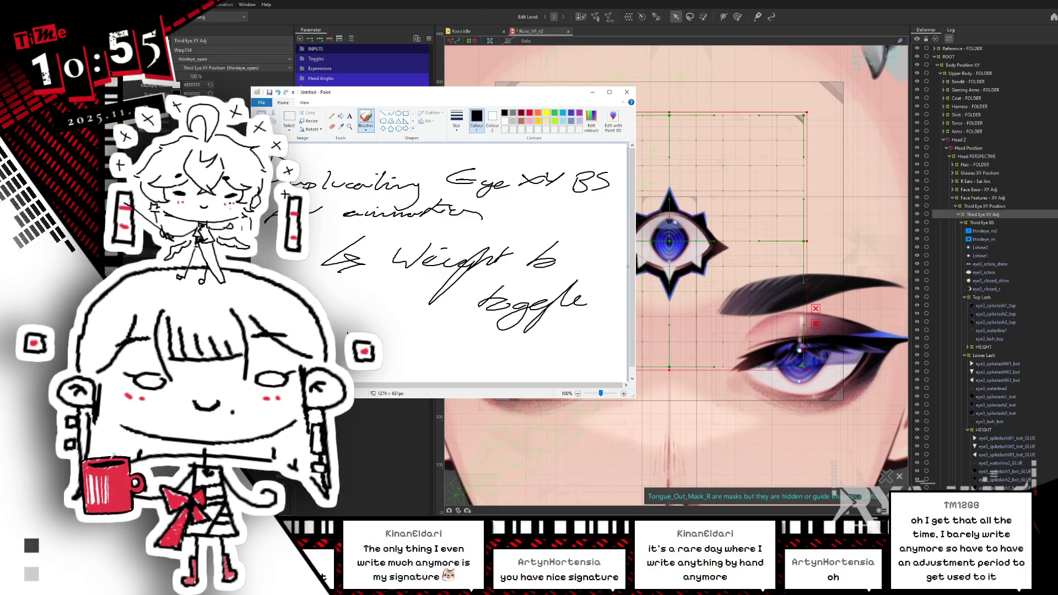
{"action": "mouse_move", "coordinate": [390, 341]}
{"action": "left_mouse_down"}
{"action": "mouse_move", "coordinate": [409, 337]}
{"action": "mouse_move", "coordinate": [412, 366]}
{"action": "mouse_move", "coordinate": [436, 339]}
{"action": "mouse_move", "coordinate": [628, 350]}
{"action": "left_mouse_up"}
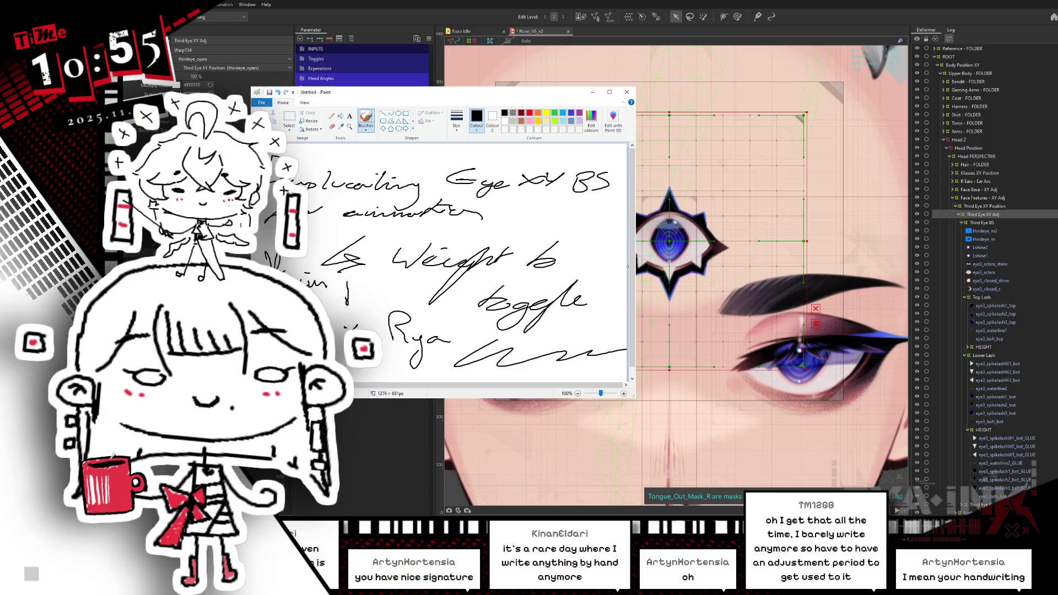
{"action": "mouse_move", "coordinate": [346, 288]}
{"action": "left_mouse_down"}
{"action": "mouse_move", "coordinate": [361, 287]}
{"action": "mouse_move", "coordinate": [360, 305]}
{"action": "left_mouse_up"}
{"action": "left_click_drag", "start_coordinate": [380, 282], "coordinate": [383, 287]}
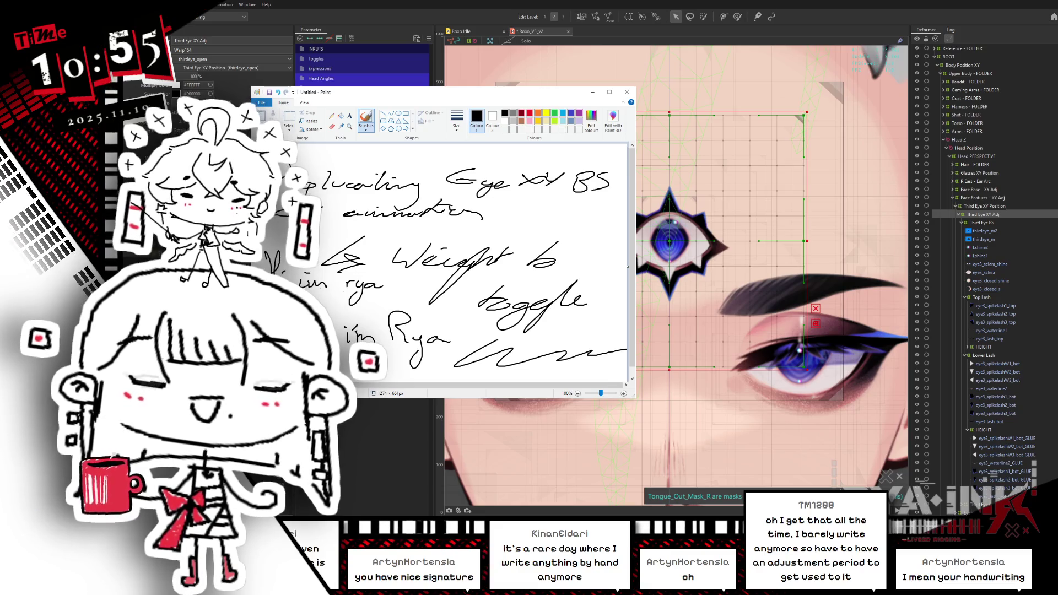
{"action": "left_click", "coordinate": [627, 92]}
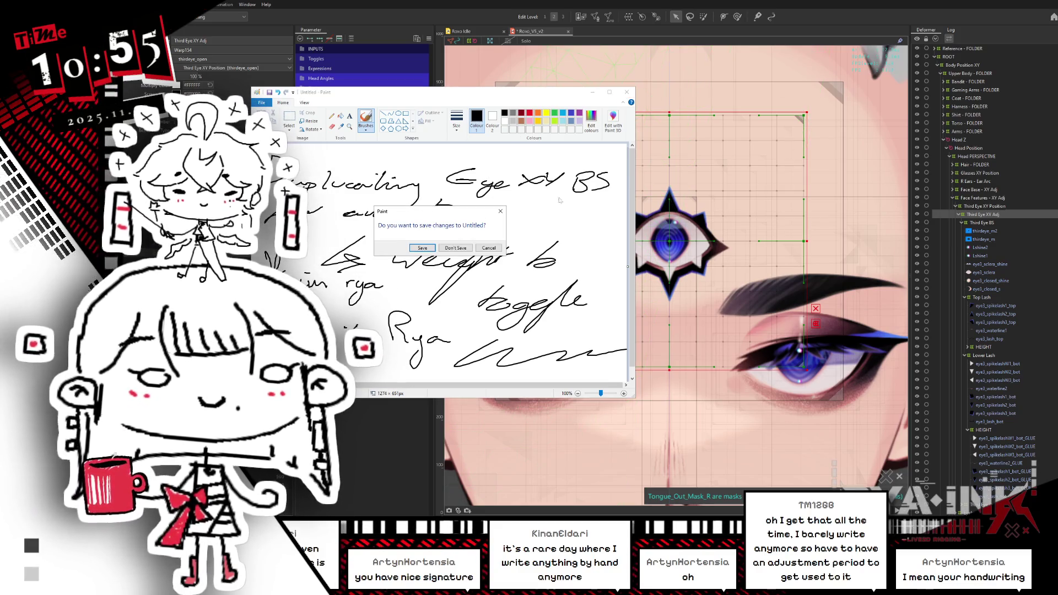
{"action": "left_click", "coordinate": [456, 249]}
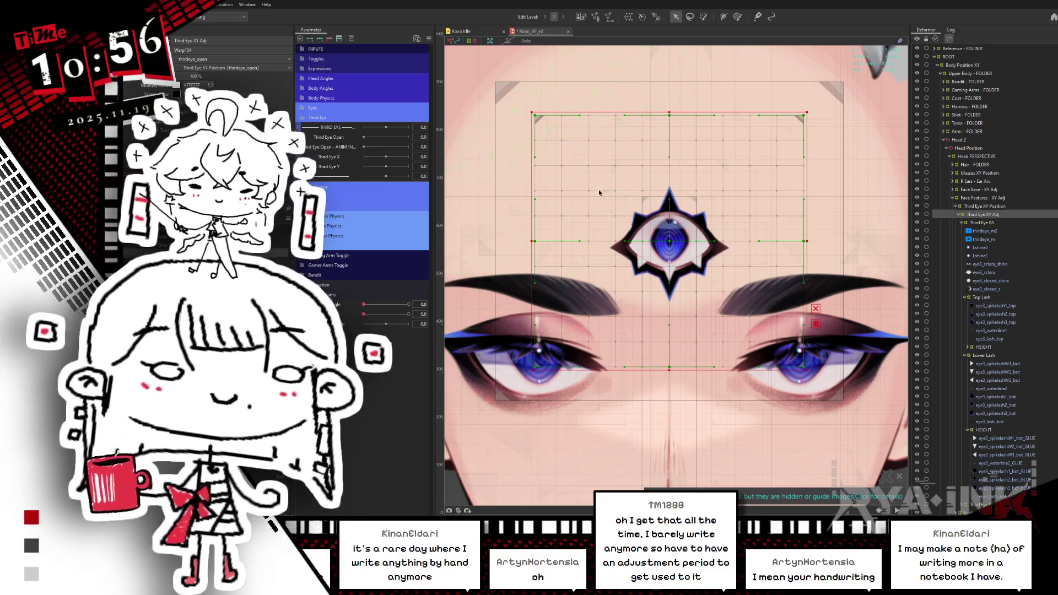
Review the Third Eye X and Third Eye Y settings unchanged, then expand the Eyes group.
{"action": "double_click", "coordinate": [331, 157]}
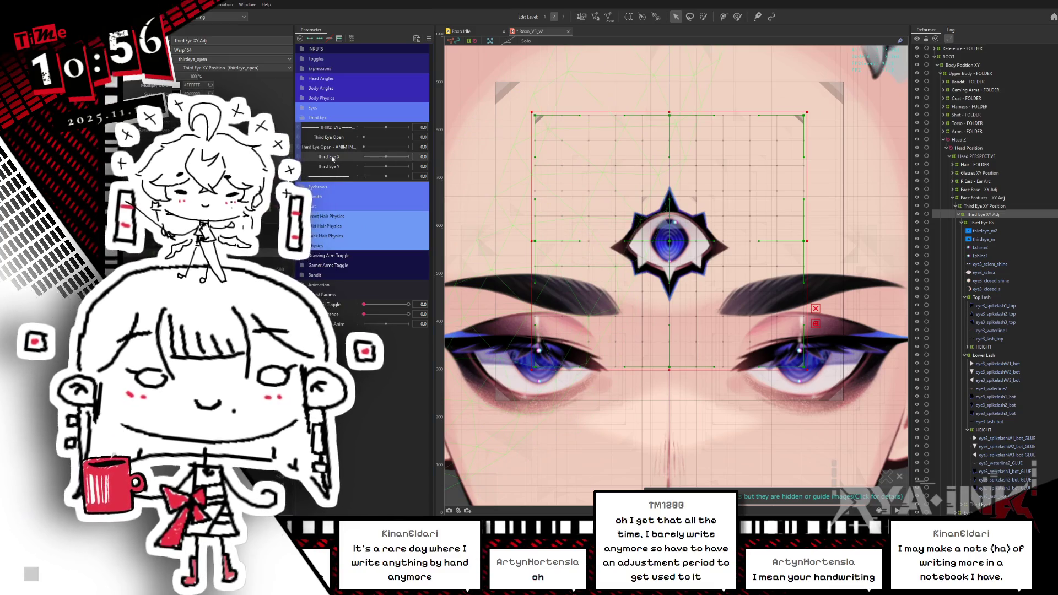
{"action": "left_click", "coordinate": [569, 315]}
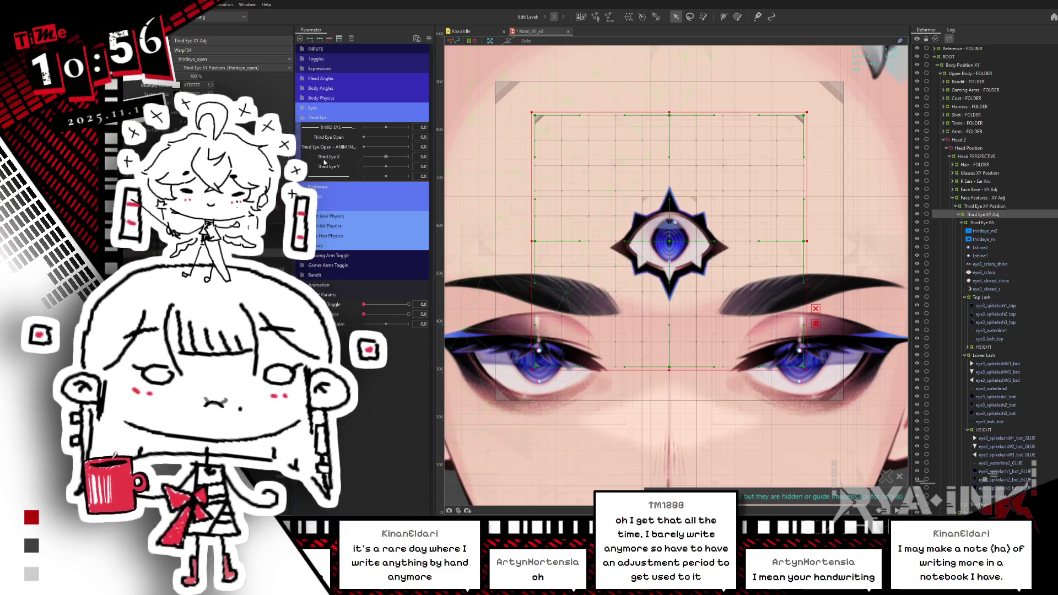
{"action": "double_click", "coordinate": [331, 166]}
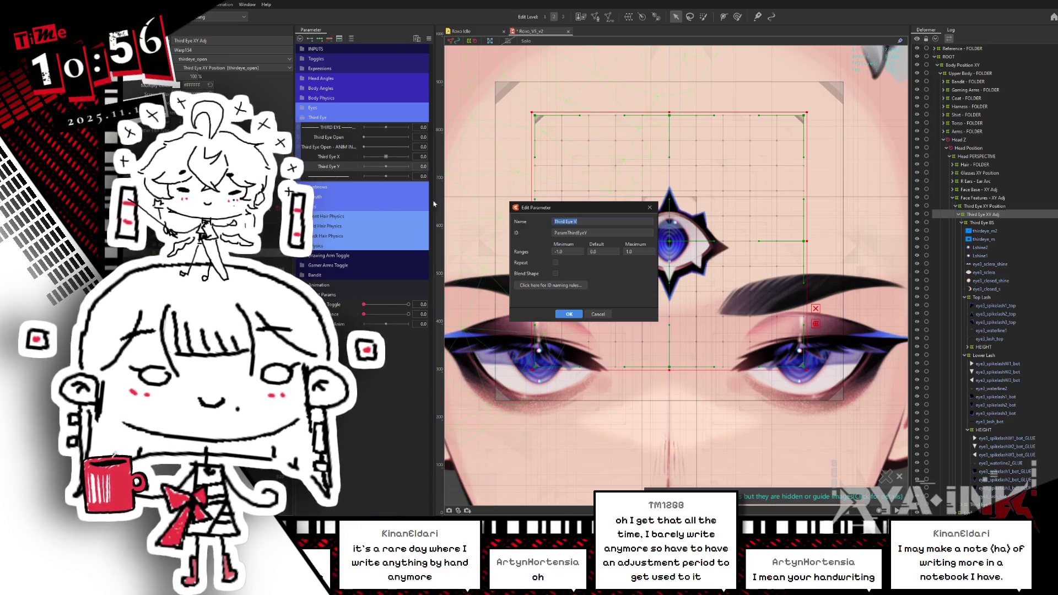
{"action": "left_click", "coordinate": [569, 314]}
{"action": "left_click", "coordinate": [305, 109]}
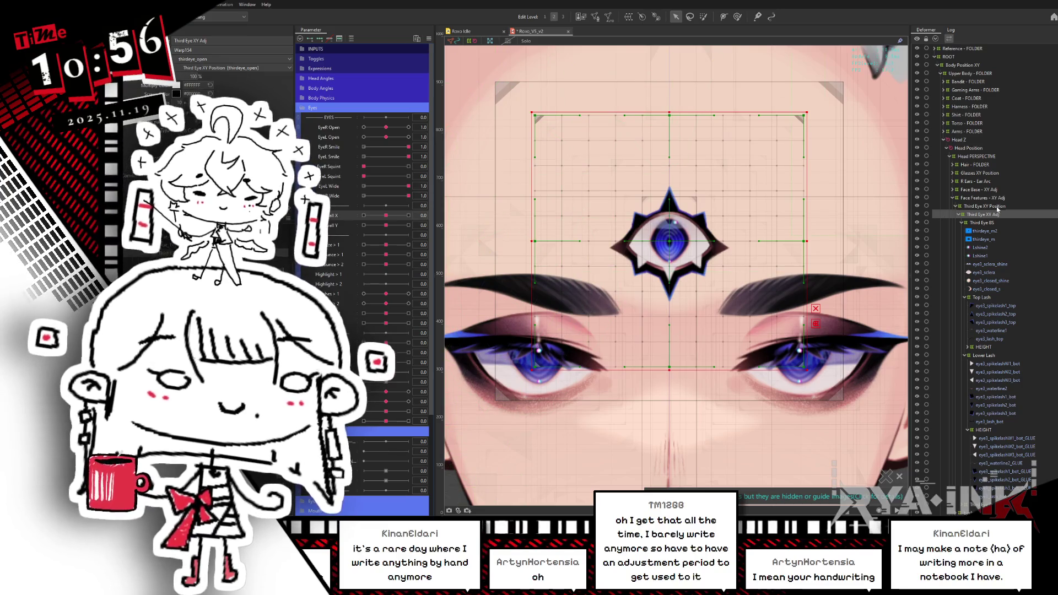
Select the Third Eye XY Position deformer's children and collapse the Top Lash and Lower Lash folders.
{"action": "left_click", "coordinate": [982, 206]}
{"action": "right_click", "coordinate": [984, 208]}
{"action": "left_click", "coordinate": [1005, 212]}
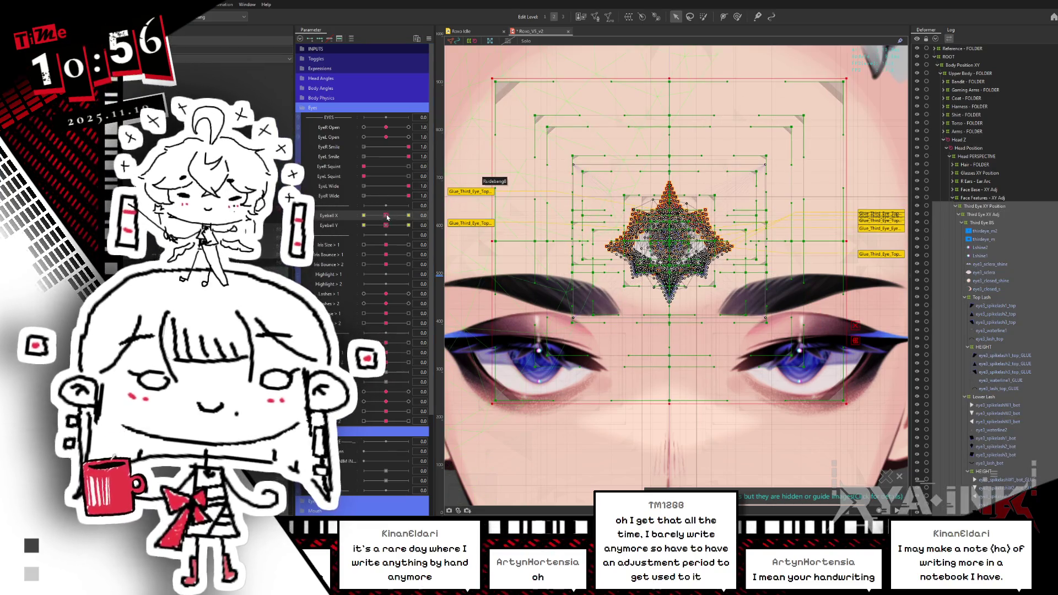
{"action": "left_click", "coordinate": [979, 223]}
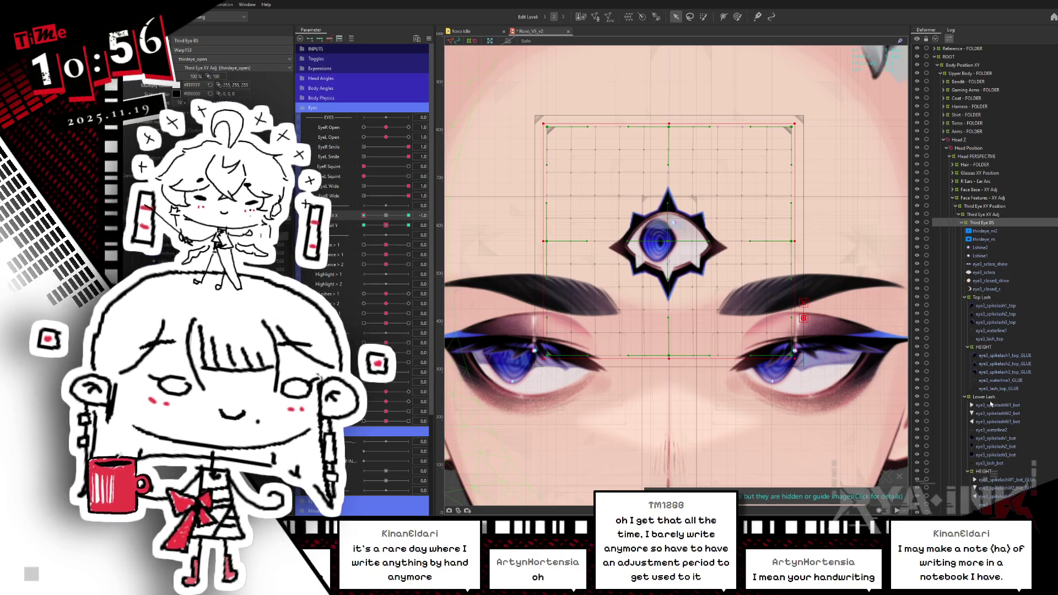
{"action": "left_click", "coordinate": [965, 298]}
{"action": "left_click", "coordinate": [966, 306]}
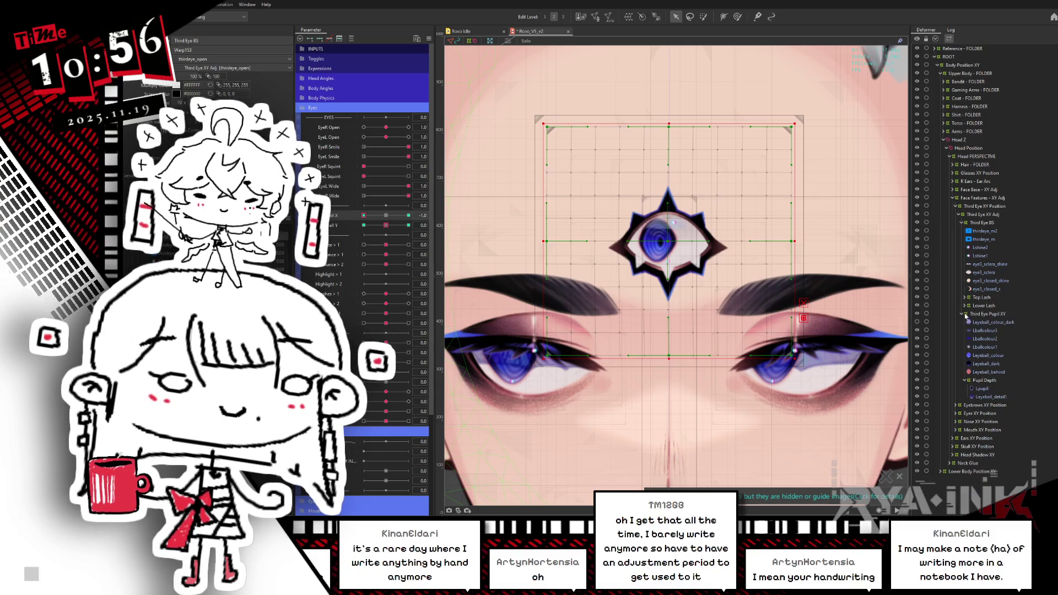
Inspect the Pupil XY, Pupil Depth and eyeball meshes, settling on the Third Eye BS deformer.
{"action": "left_click", "coordinate": [990, 314]}
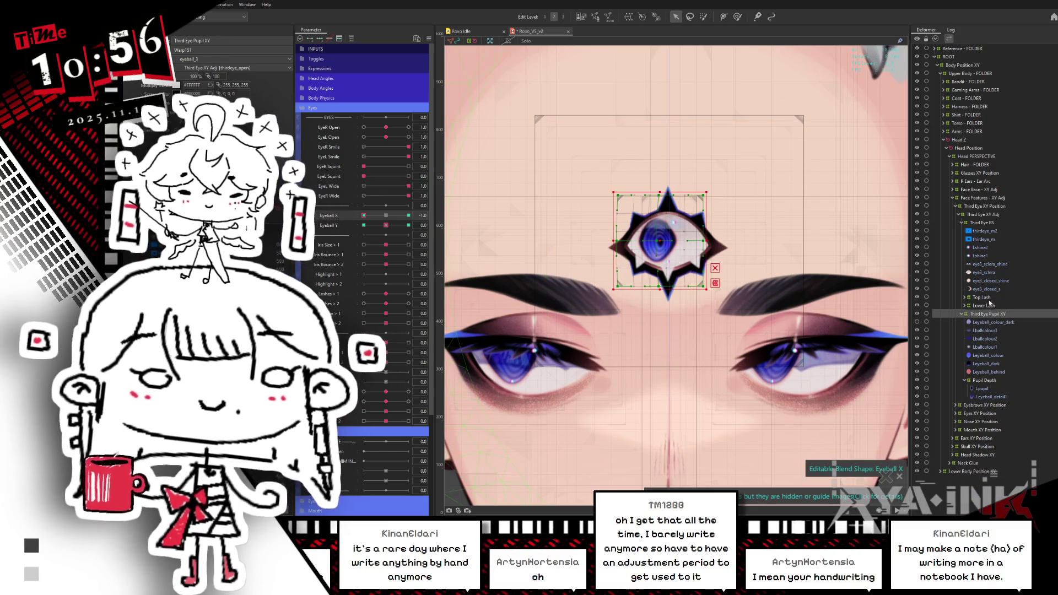
{"action": "left_click", "coordinate": [991, 224]}
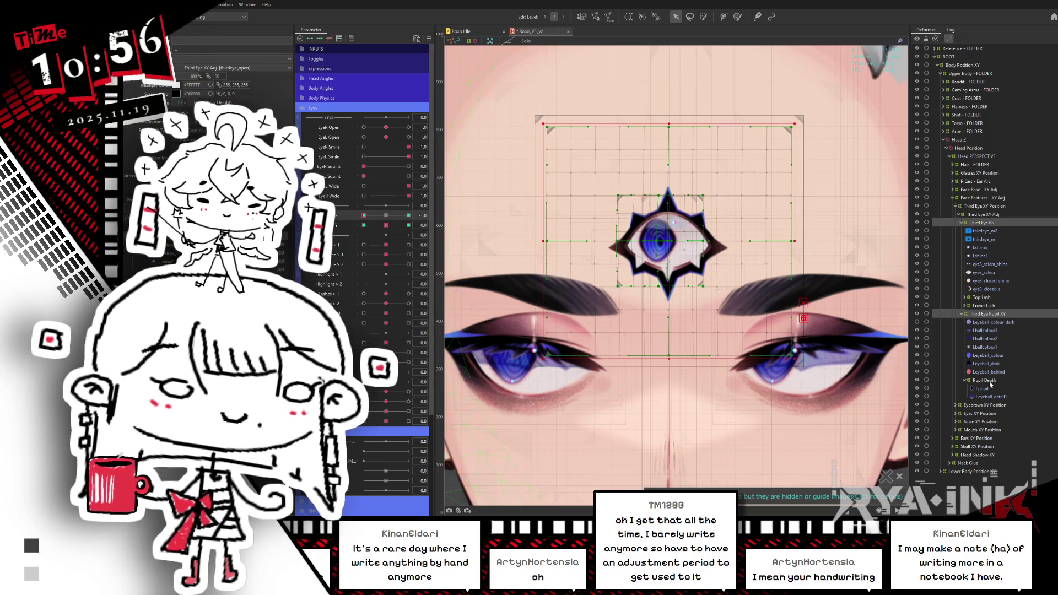
{"action": "left_click", "coordinate": [993, 381]}
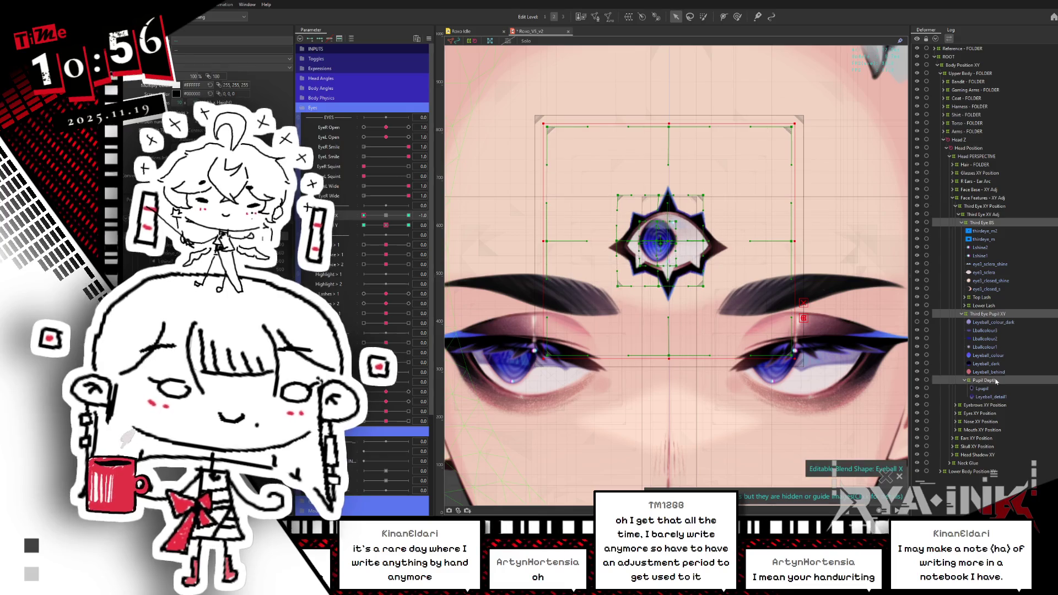
{"action": "left_click", "coordinate": [998, 327]}
{"action": "left_click", "coordinate": [993, 373], "text": "shift"}
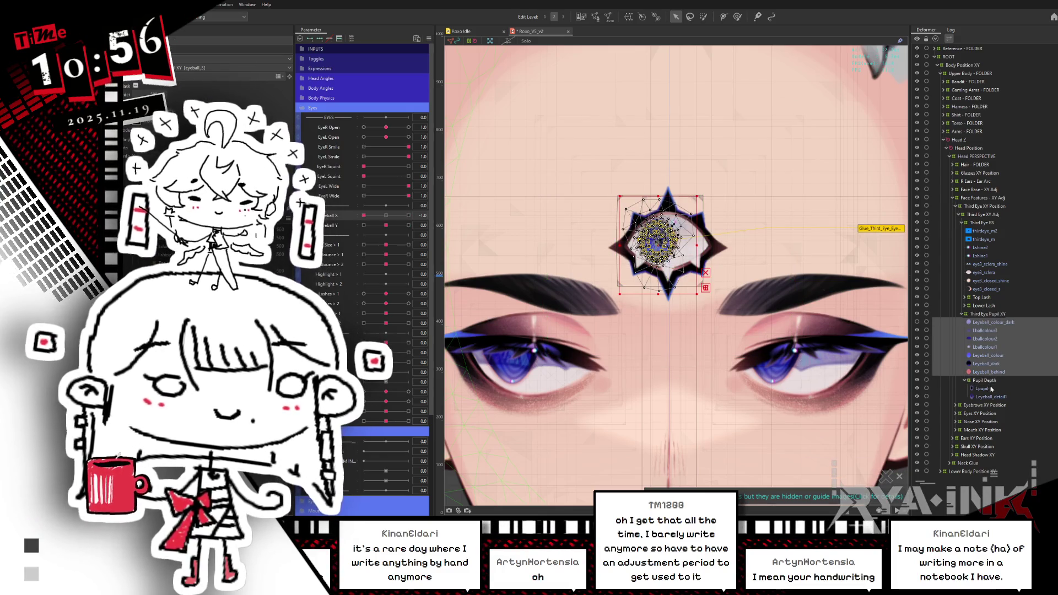
{"action": "left_click", "coordinate": [991, 380]}
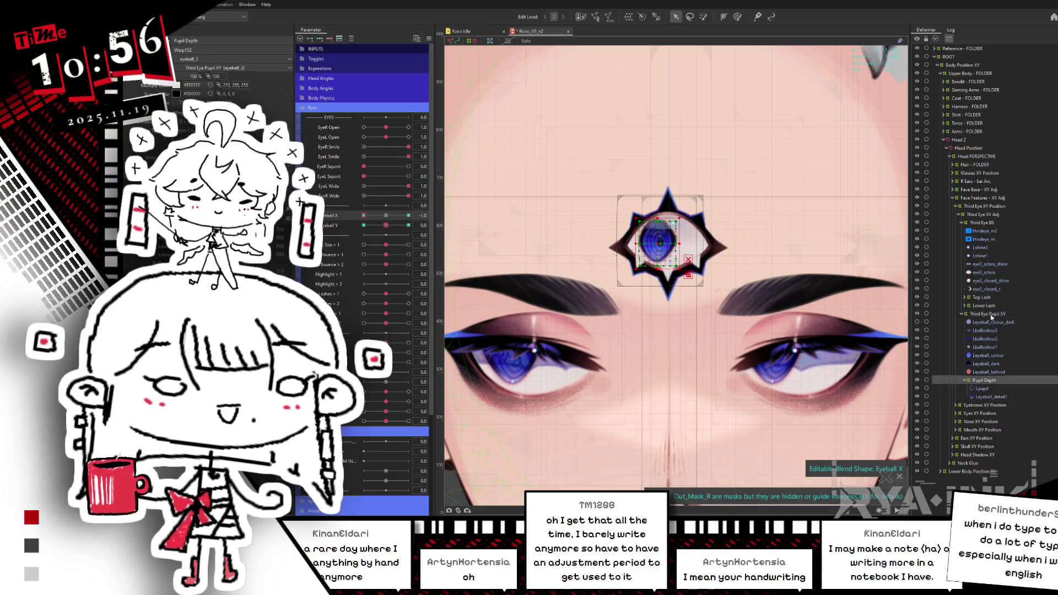
{"action": "left_click", "coordinate": [982, 223]}
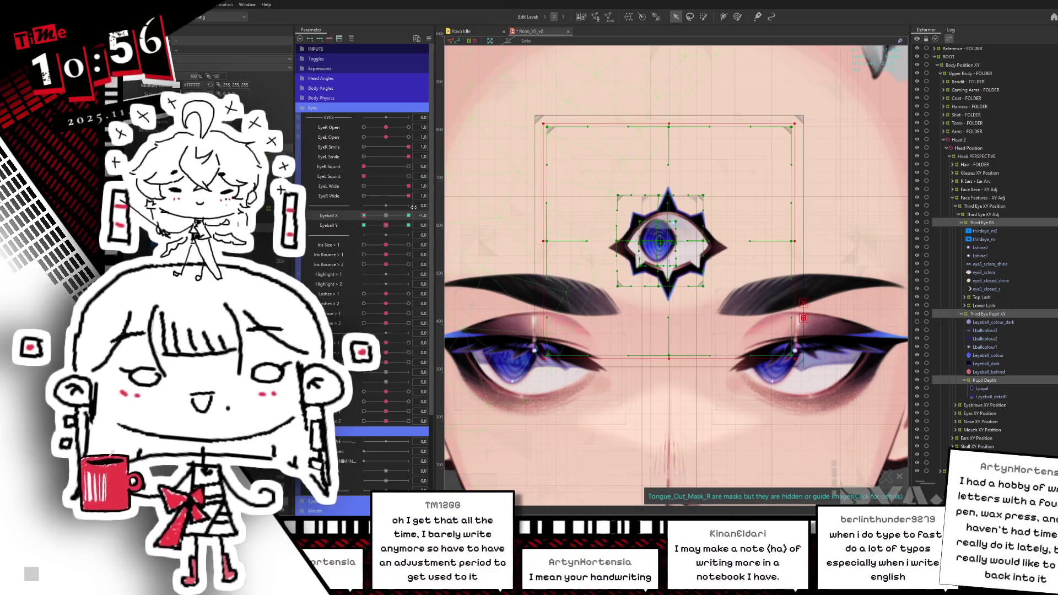
Add blend-shape keys for Eyeball X and Third Eye X at -1 and 0.
{"action": "left_click", "coordinate": [357, 216]}
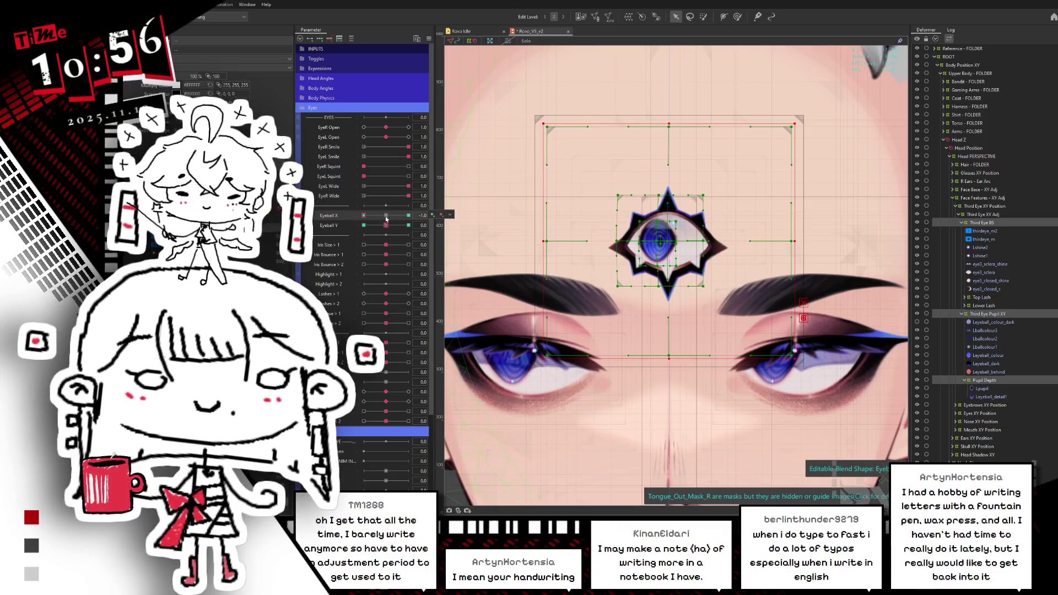
{"action": "left_click", "coordinate": [386, 217]}
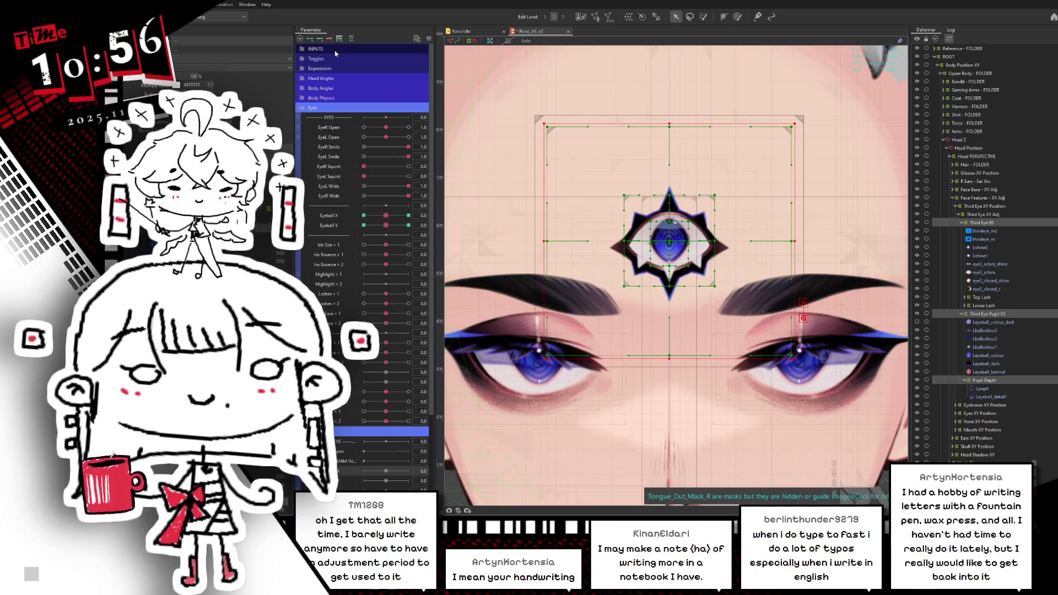
{"action": "left_click", "coordinate": [365, 471]}
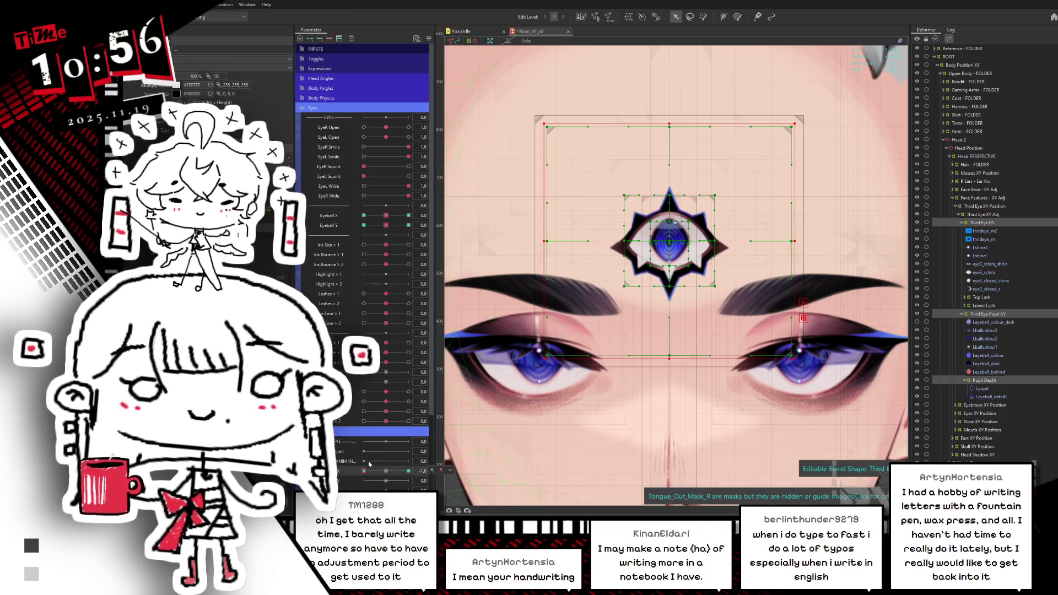
{"action": "left_click", "coordinate": [386, 471]}
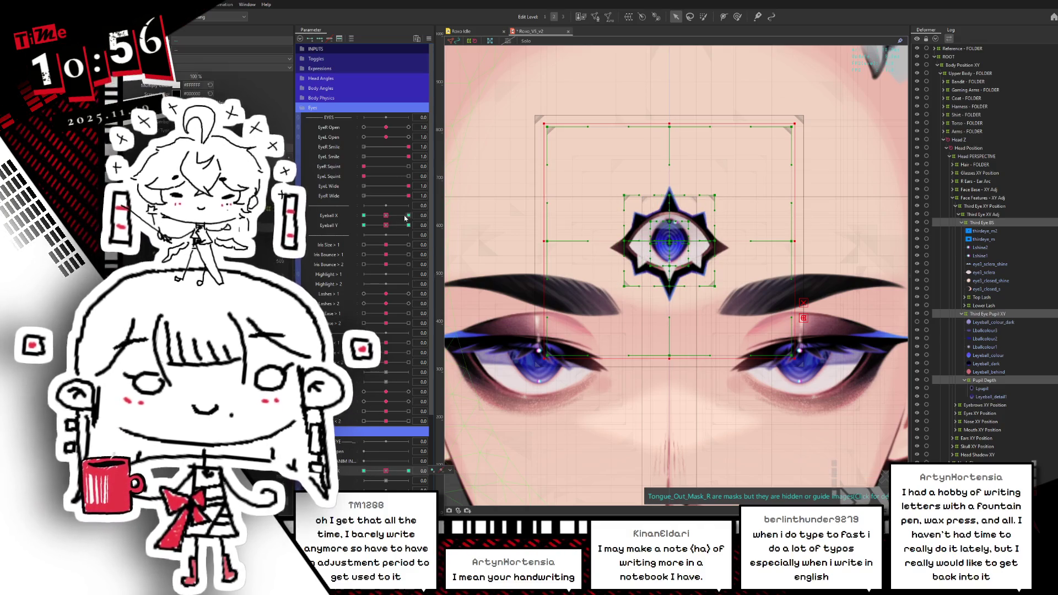
{"action": "left_click", "coordinate": [406, 218]}
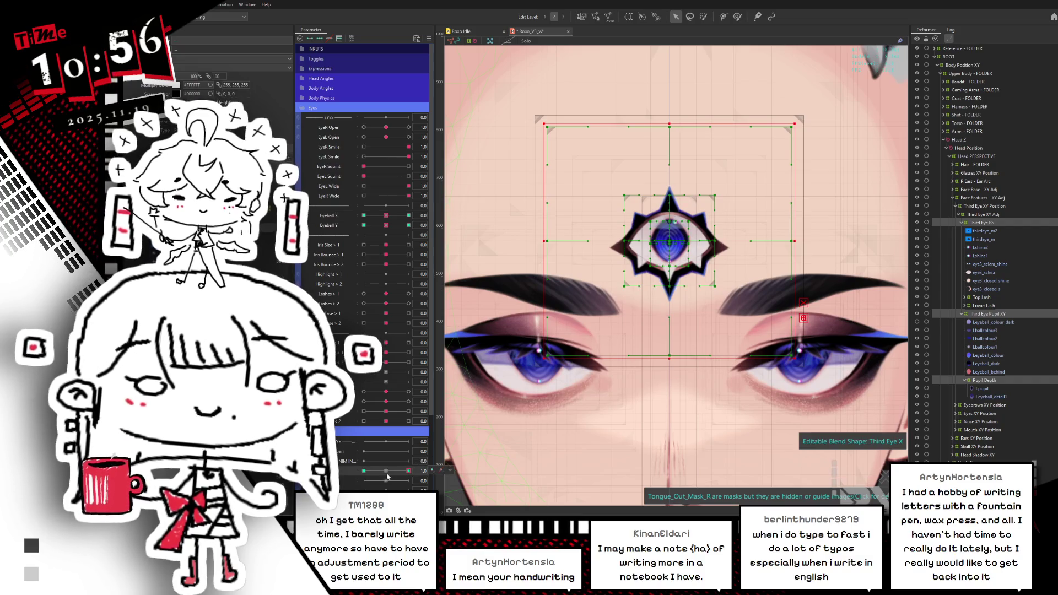
{"action": "left_click", "coordinate": [386, 471]}
Key Eyeball Y and test the third-eye slider at -1, 0 and 1.
{"action": "left_click", "coordinate": [389, 226]}
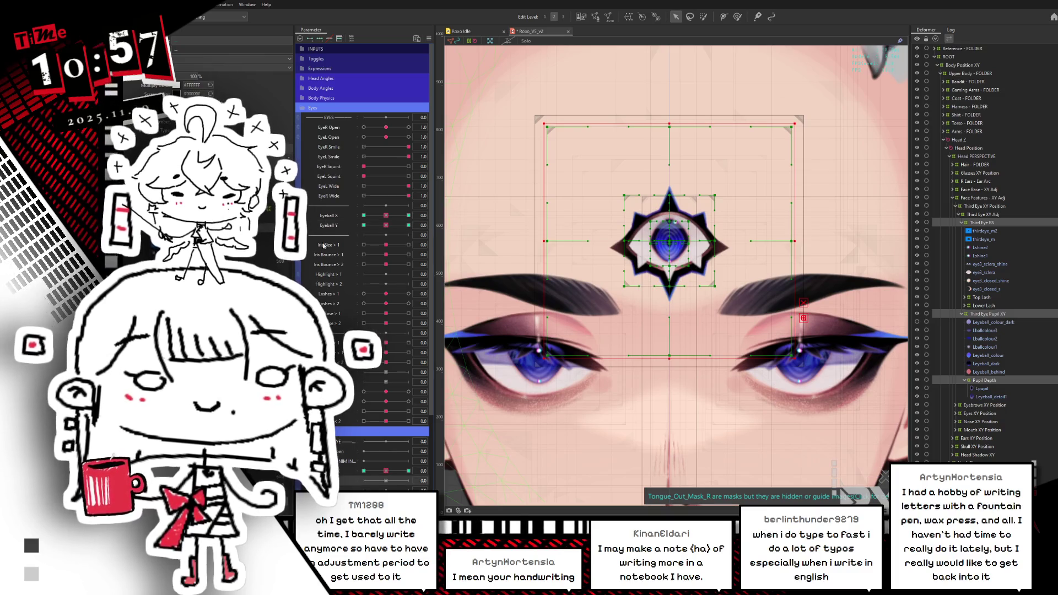
{"action": "left_click_drag", "start_coordinate": [385, 481], "coordinate": [359, 480]}
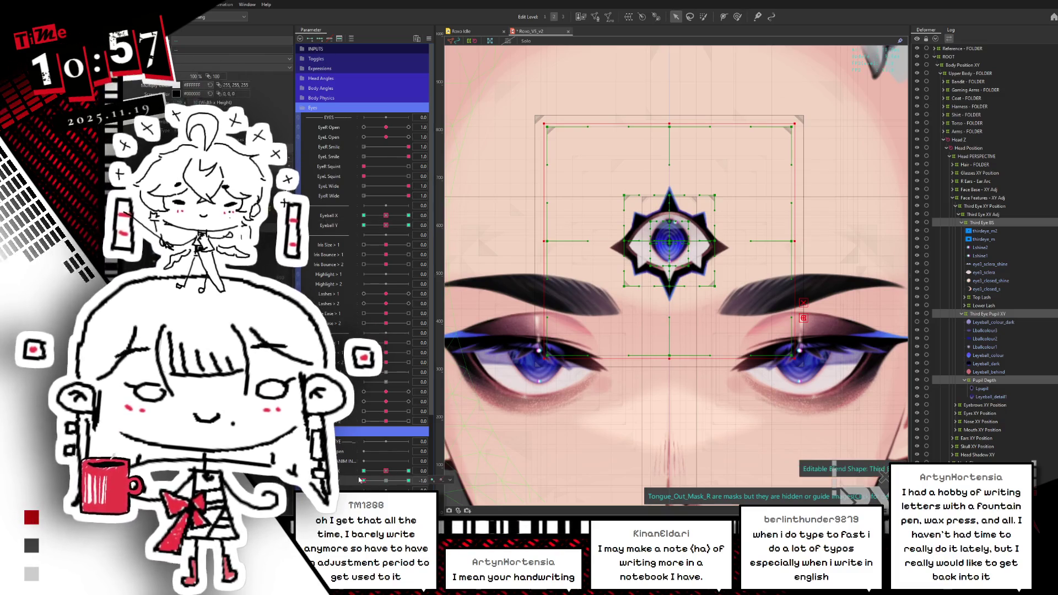
{"action": "left_click", "coordinate": [386, 484]}
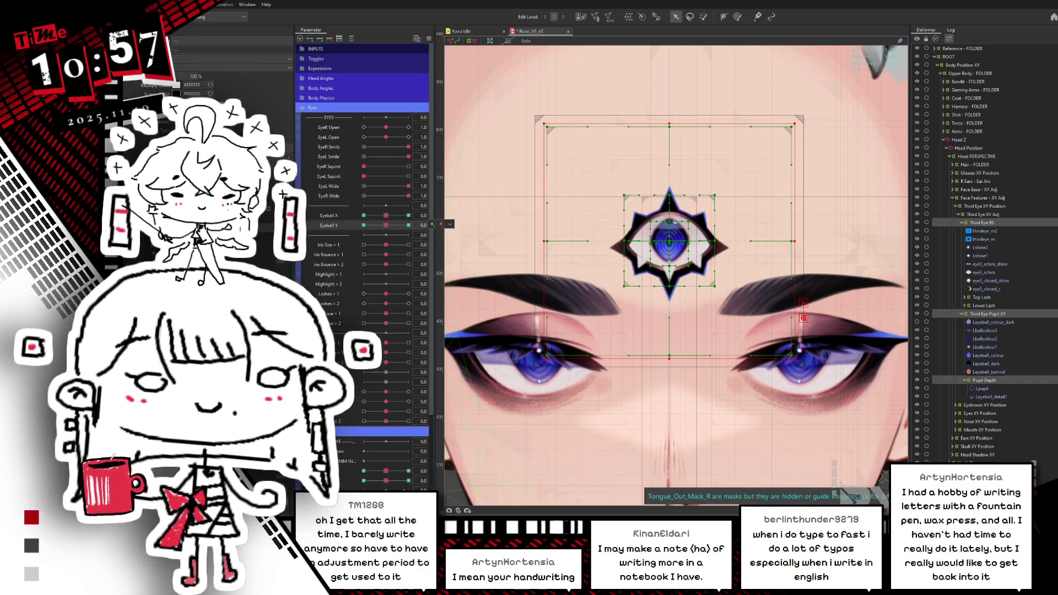
{"action": "left_click", "coordinate": [400, 484]}
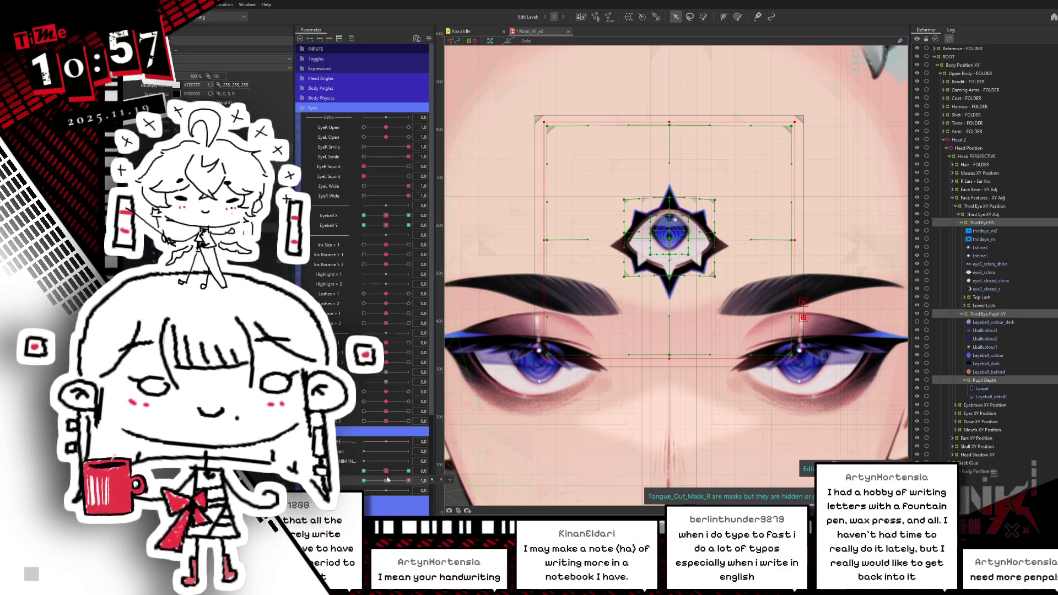
{"action": "left_click", "coordinate": [364, 481]}
{"action": "left_click", "coordinate": [384, 483]}
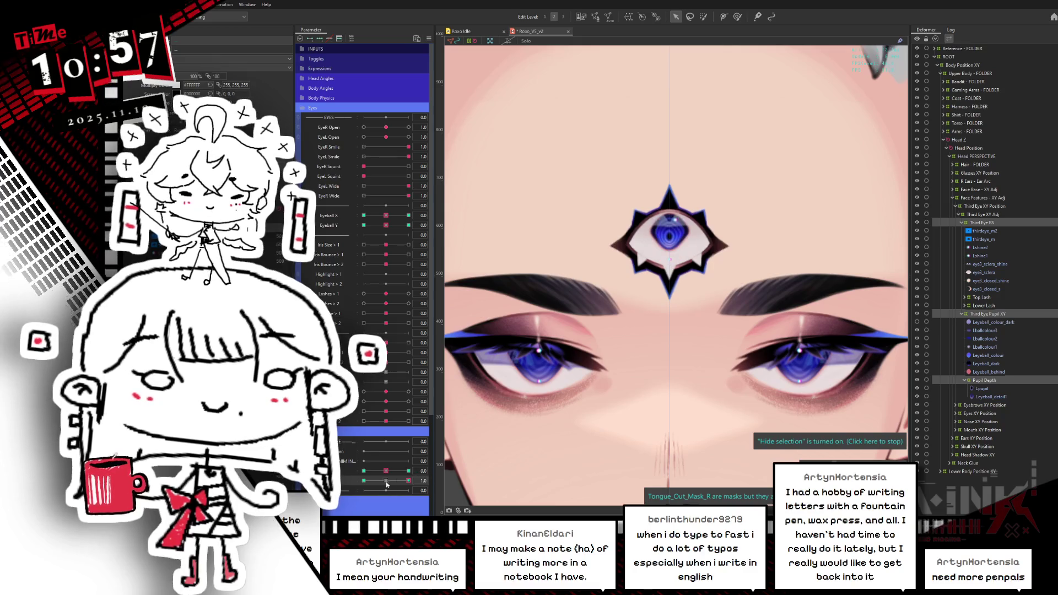
Test Third Eye X and Eyeball X at -1, reset the sliders to 0, and save the model.
{"action": "left_click", "coordinate": [364, 471]}
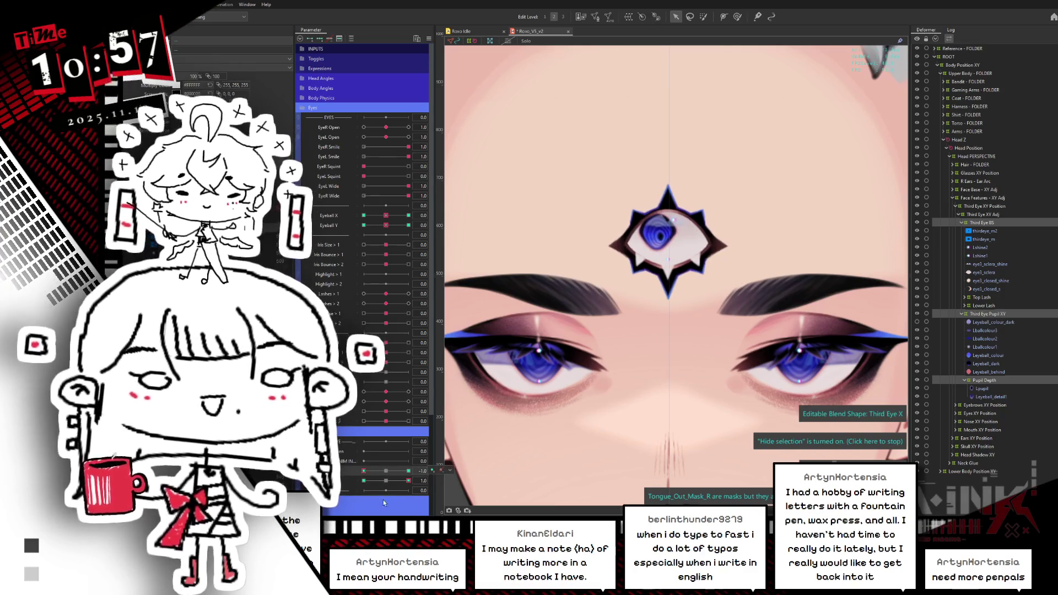
{"action": "key", "text": "ctrl+shift+r"}
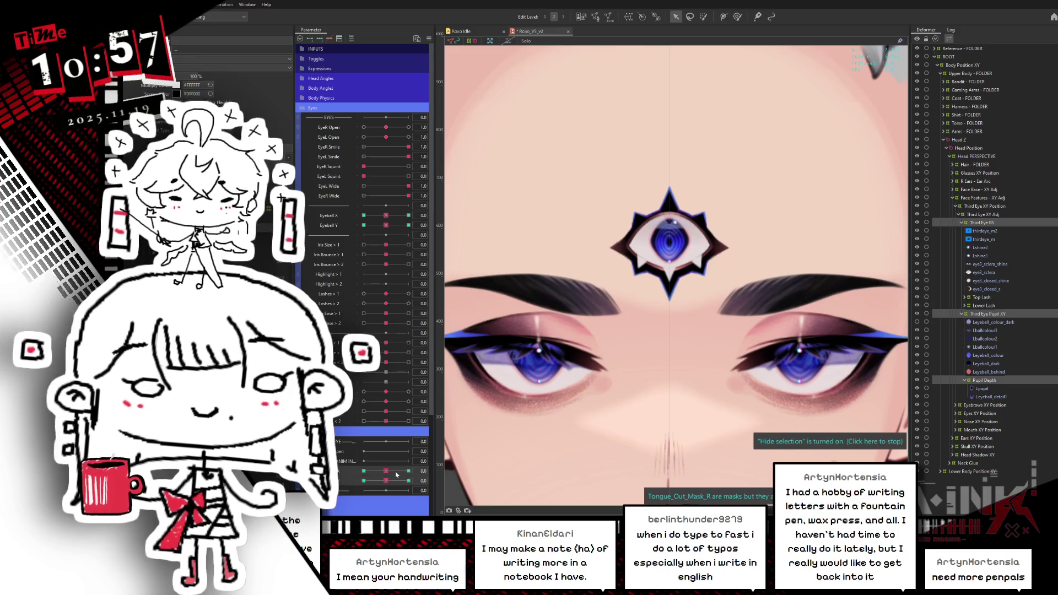
{"action": "mouse_move", "coordinate": [396, 475]}
{"action": "left_mouse_down"}
{"action": "mouse_move", "coordinate": [400, 484]}
{"action": "mouse_move", "coordinate": [386, 471]}
{"action": "left_mouse_up"}
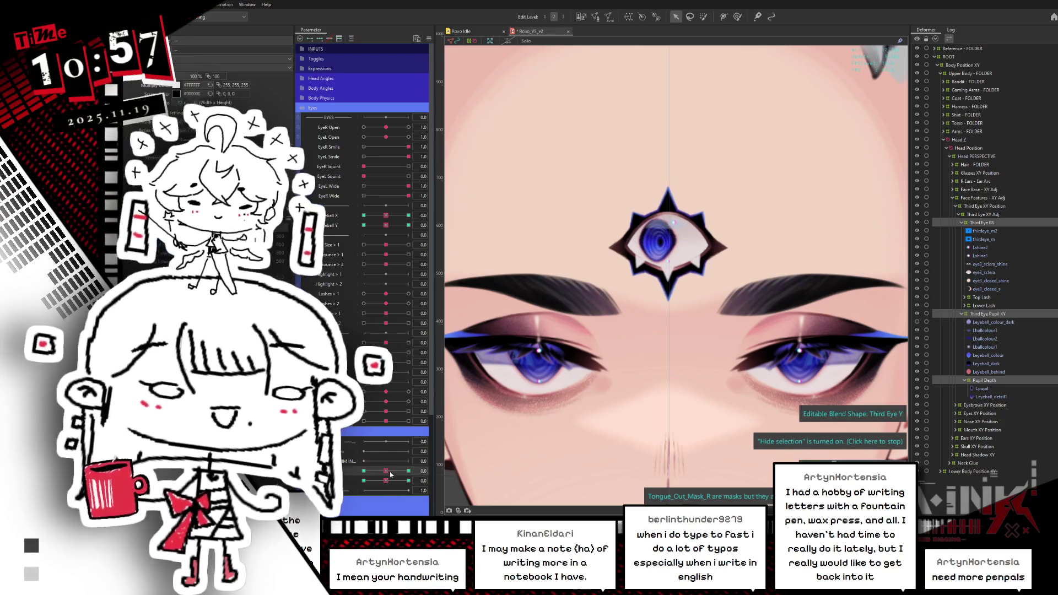
{"action": "left_click_drag", "start_coordinate": [386, 215], "coordinate": [361, 218]}
{"action": "key", "text": "ctrl+shift+r"}
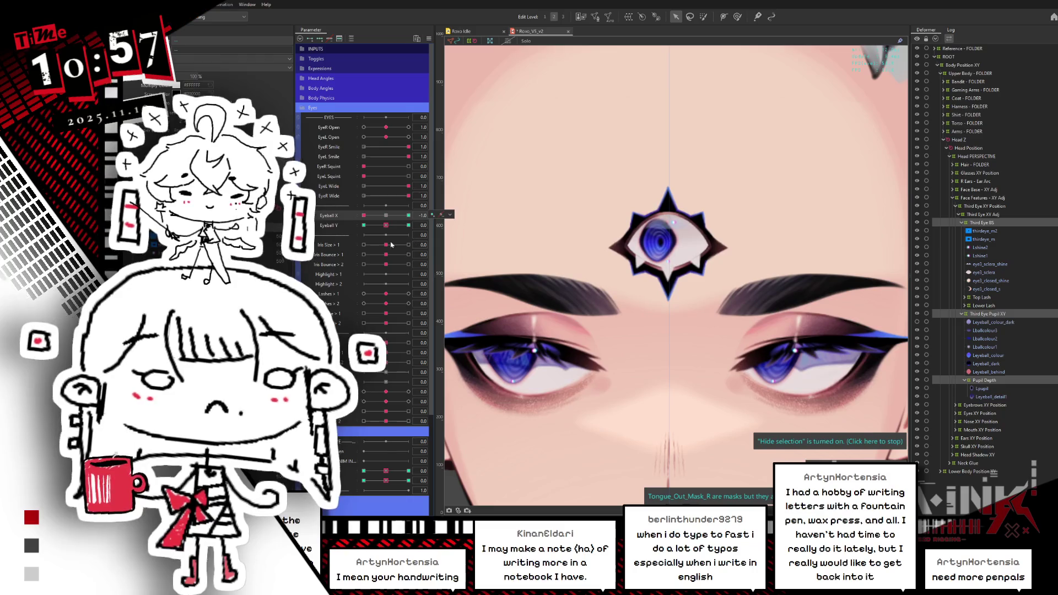
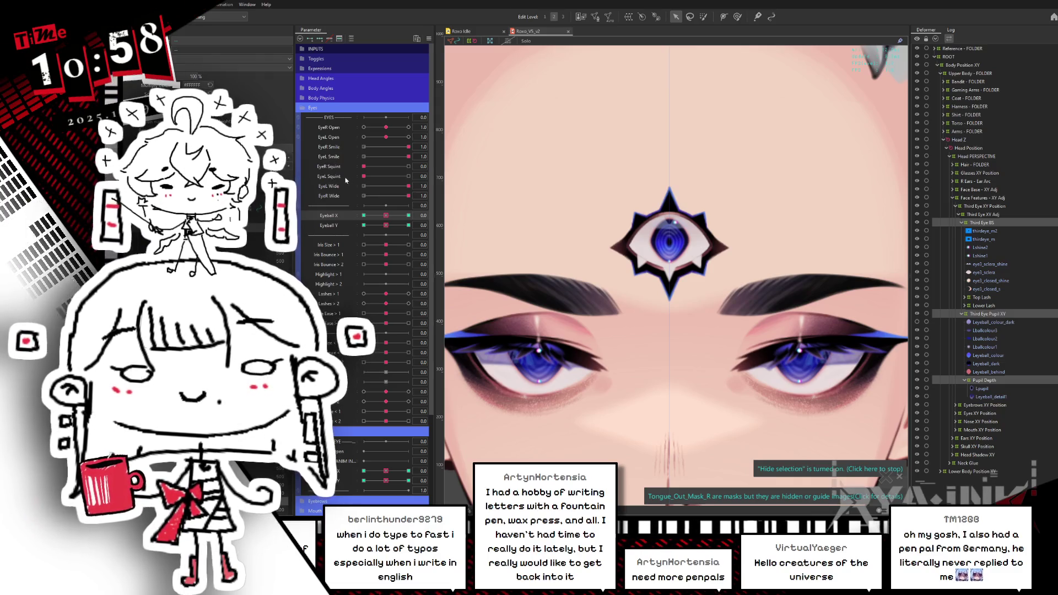
Preview the eyes looking right, reset Eyeball X to 0, and step through the third eye deformers.
{"action": "left_click_drag", "start_coordinate": [386, 215], "coordinate": [409, 215]}
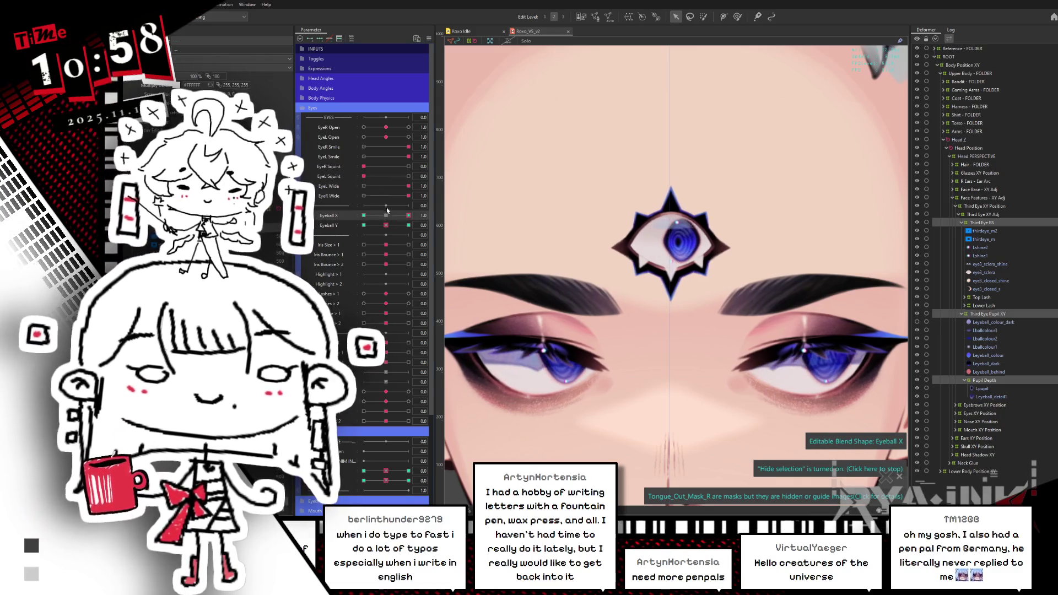
{"action": "left_click", "coordinate": [387, 215]}
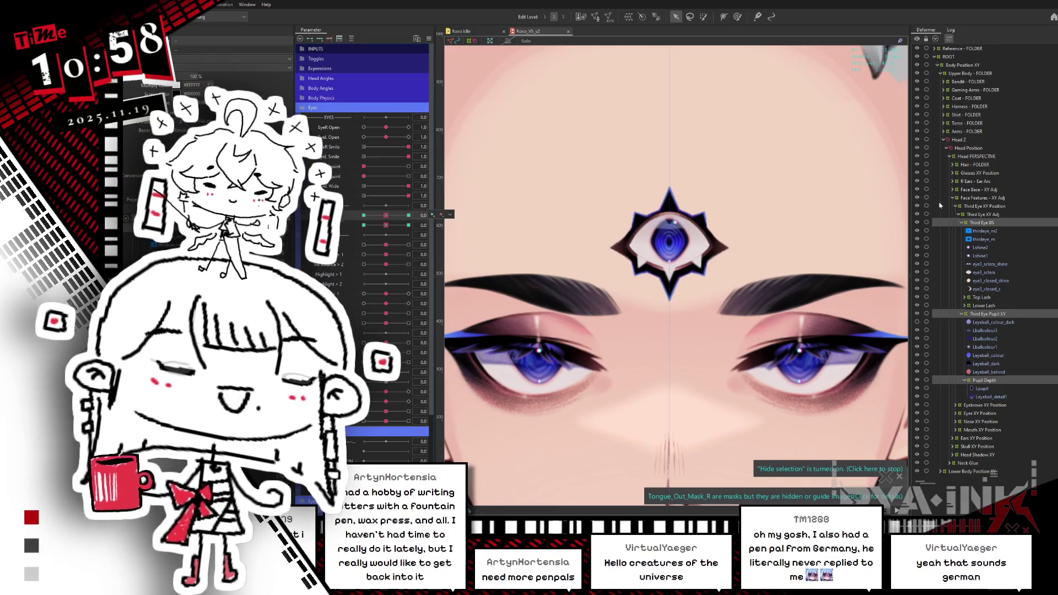
{"action": "left_click", "coordinate": [979, 215]}
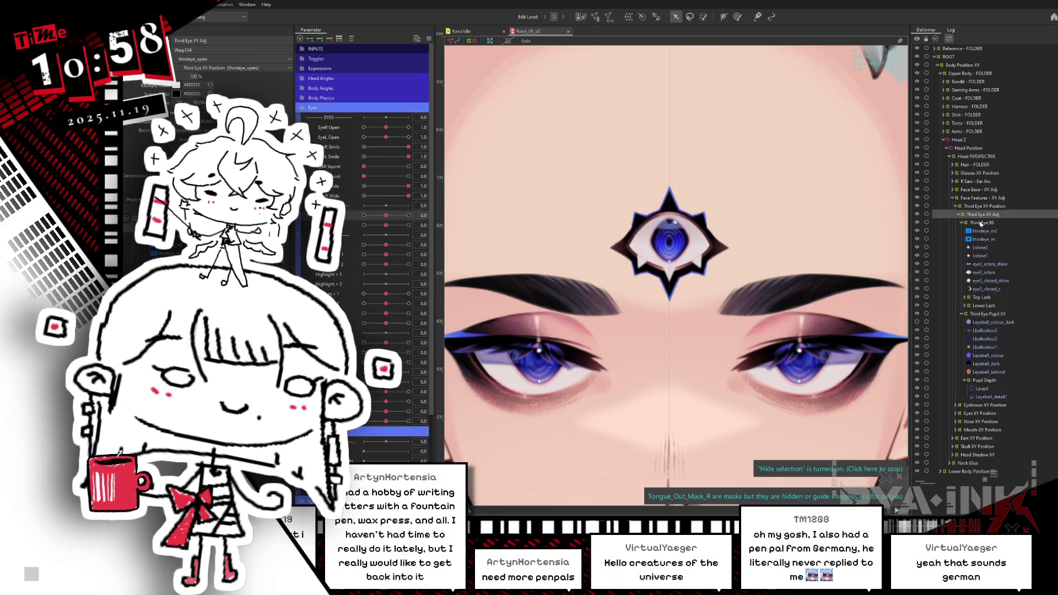
{"action": "left_click", "coordinate": [982, 223]}
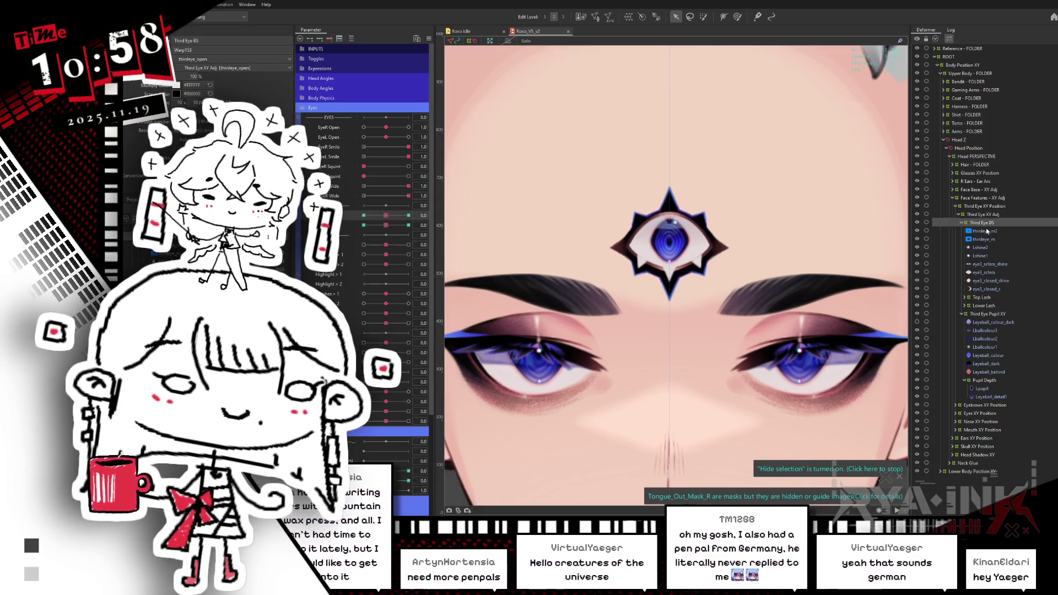
Select Top Lash and collapse the Third Eye Pupil XY folder and the Eyes parameter group.
{"action": "left_click", "coordinate": [970, 297]}
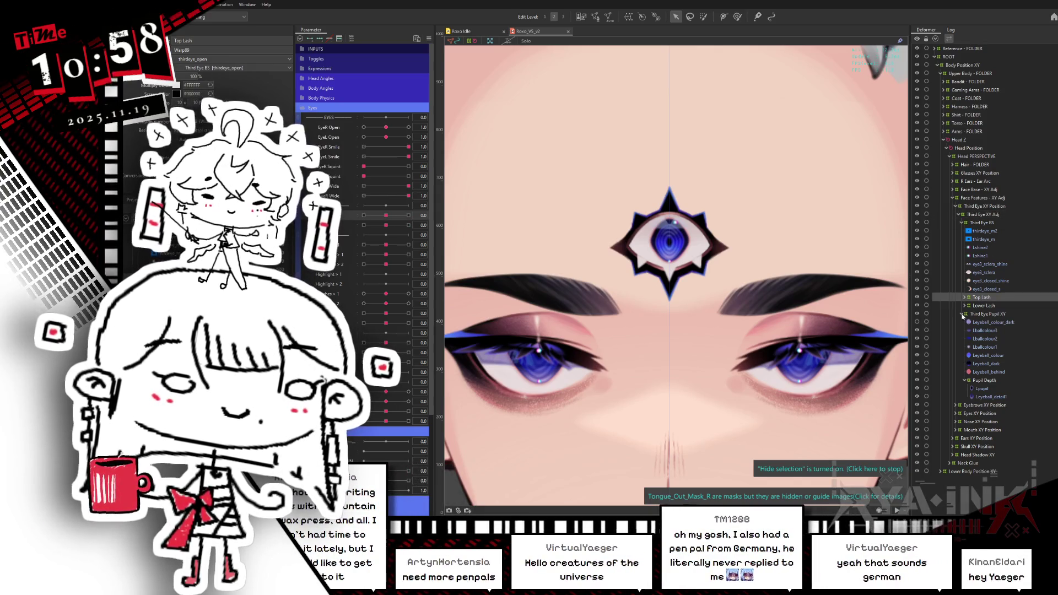
{"action": "left_click", "coordinate": [963, 315]}
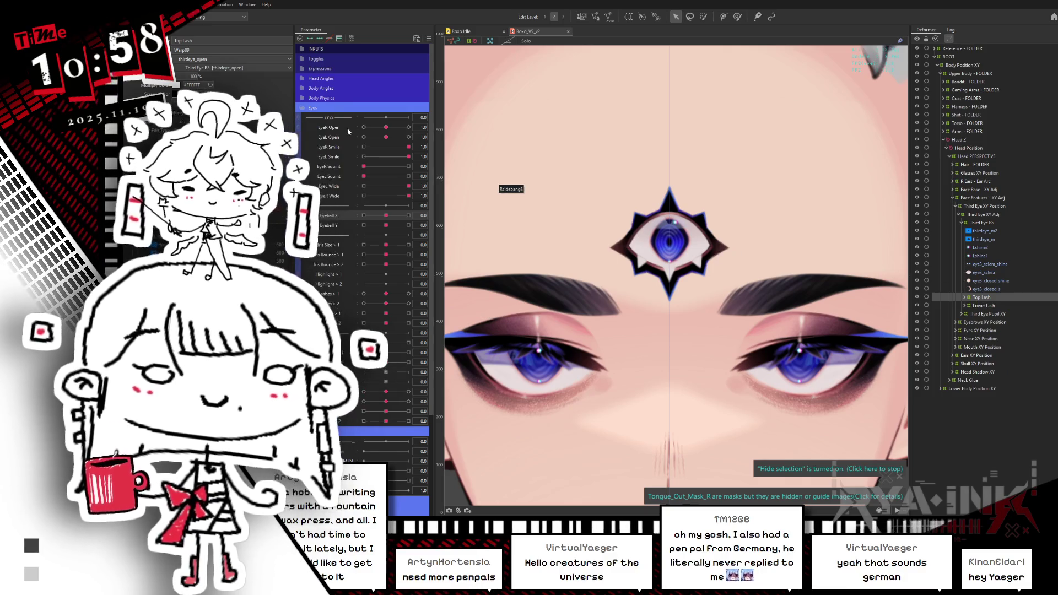
{"action": "left_click", "coordinate": [303, 110]}
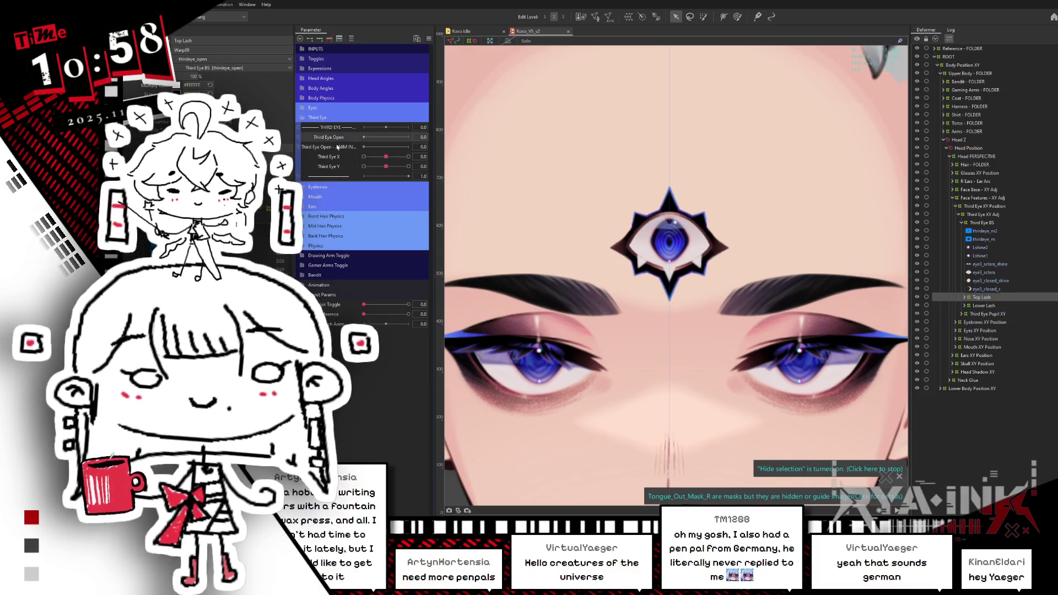
Raise Third Eye Open's maximum value to 2.
{"action": "left_click", "coordinate": [399, 137]}
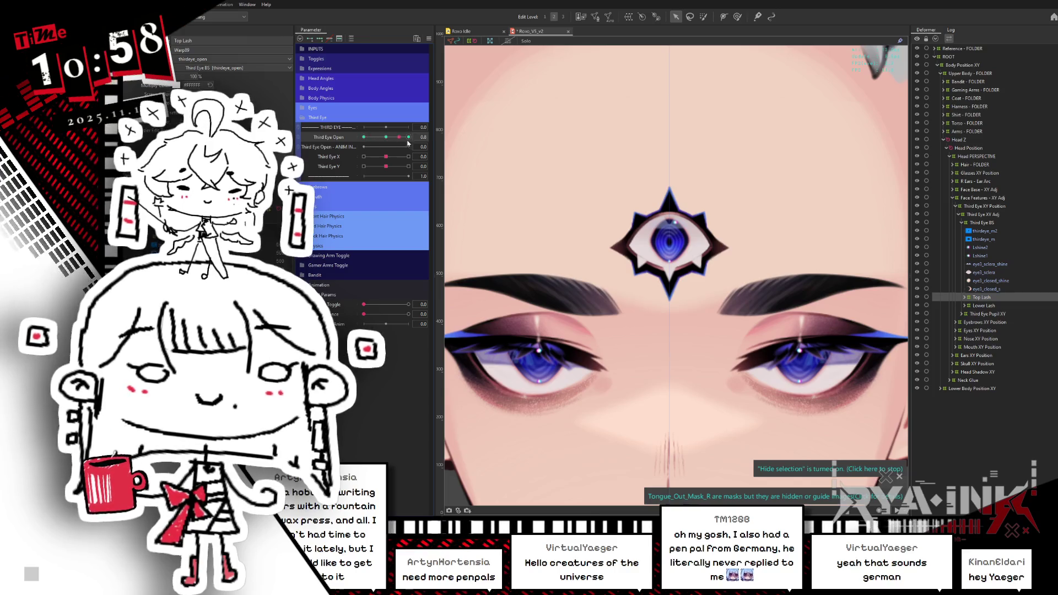
{"action": "right_click", "coordinate": [348, 140]}
{"action": "left_click", "coordinate": [361, 142]}
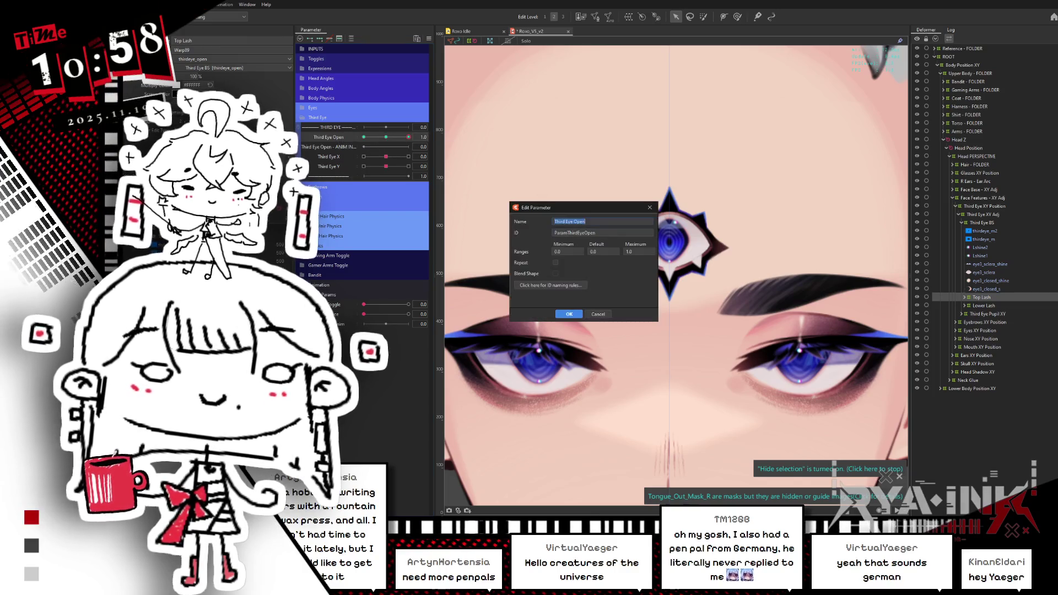
{"action": "type", "text": "2"}
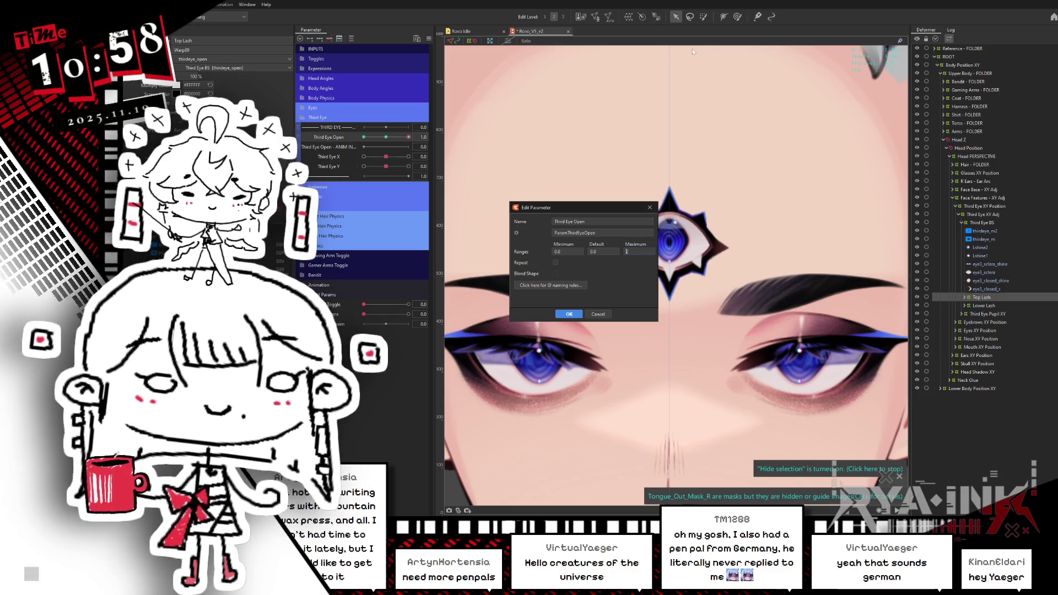
{"action": "key", "text": "Return"}
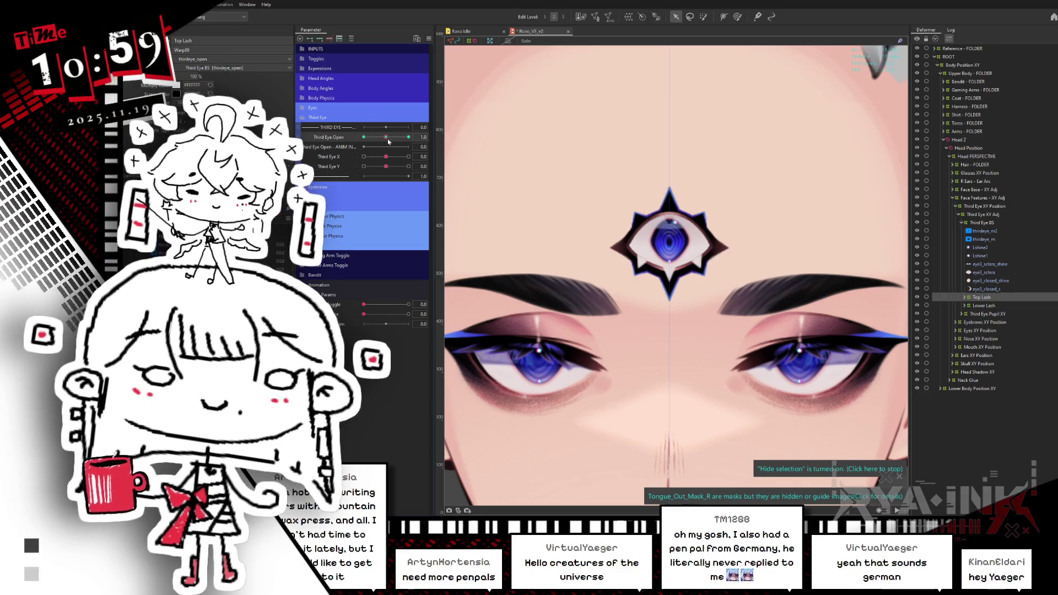
Replicate Third Eye Open as 'Third Eye Squint' with ID ParamThirdEyeS, then launch Paint.
{"action": "left_click", "coordinate": [343, 138]}
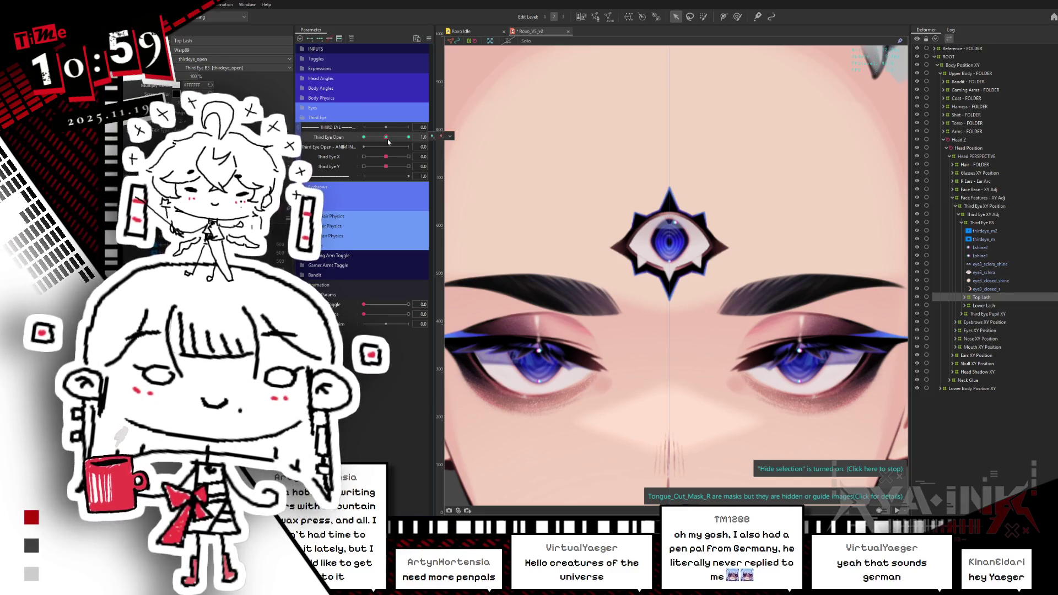
{"action": "right_click", "coordinate": [344, 137]}
{"action": "left_click", "coordinate": [347, 144]}
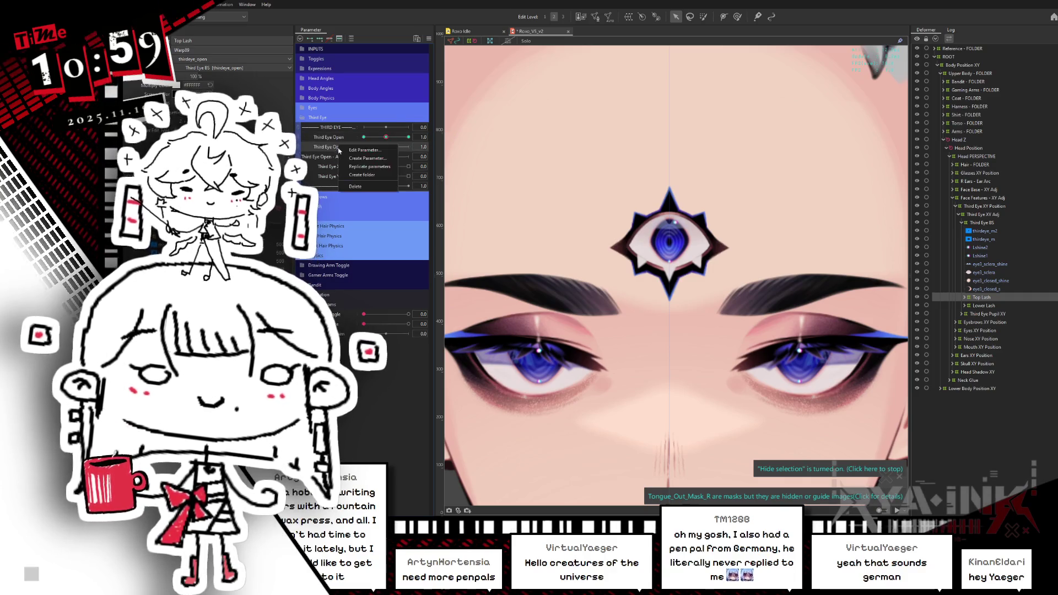
{"action": "double_click", "coordinate": [347, 147]}
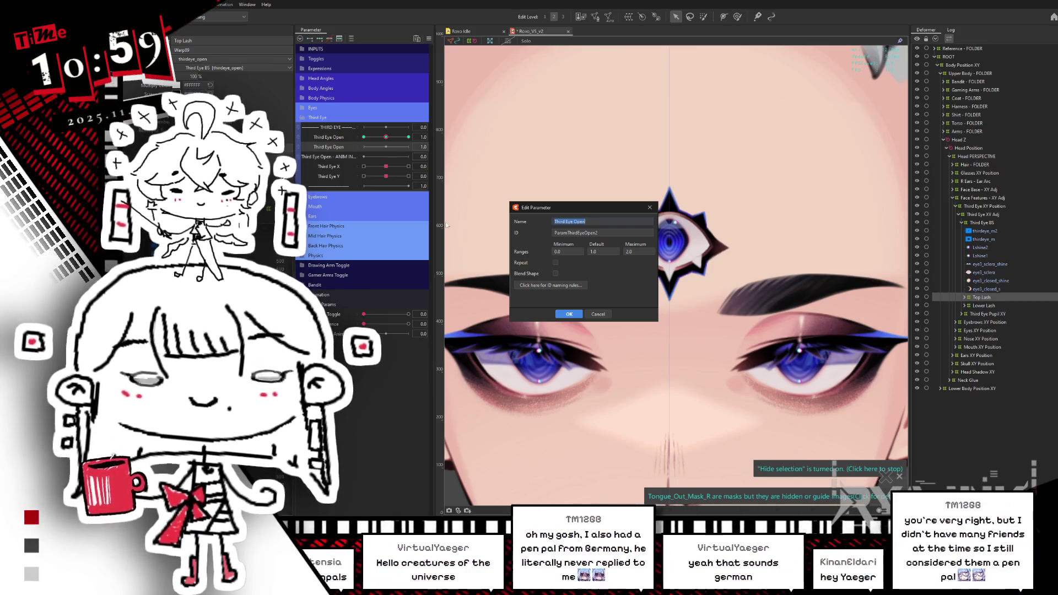
{"action": "type", "text": "Third Eye"}
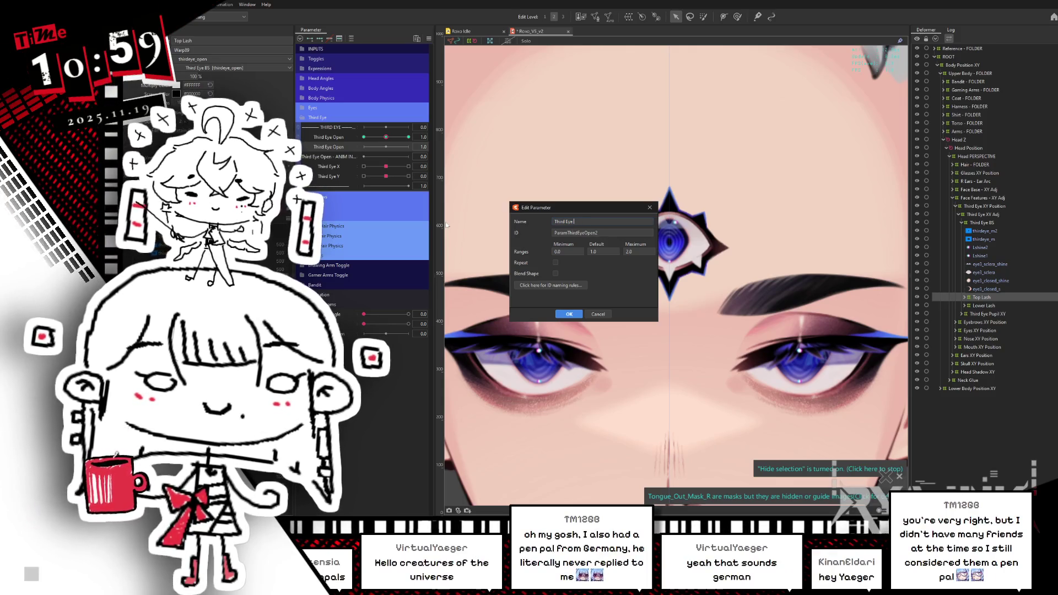
{"action": "type", "text": " Squint"}
{"action": "key", "text": "Tab"}
{"action": "type", "text": "ParamThirdEyeS"}
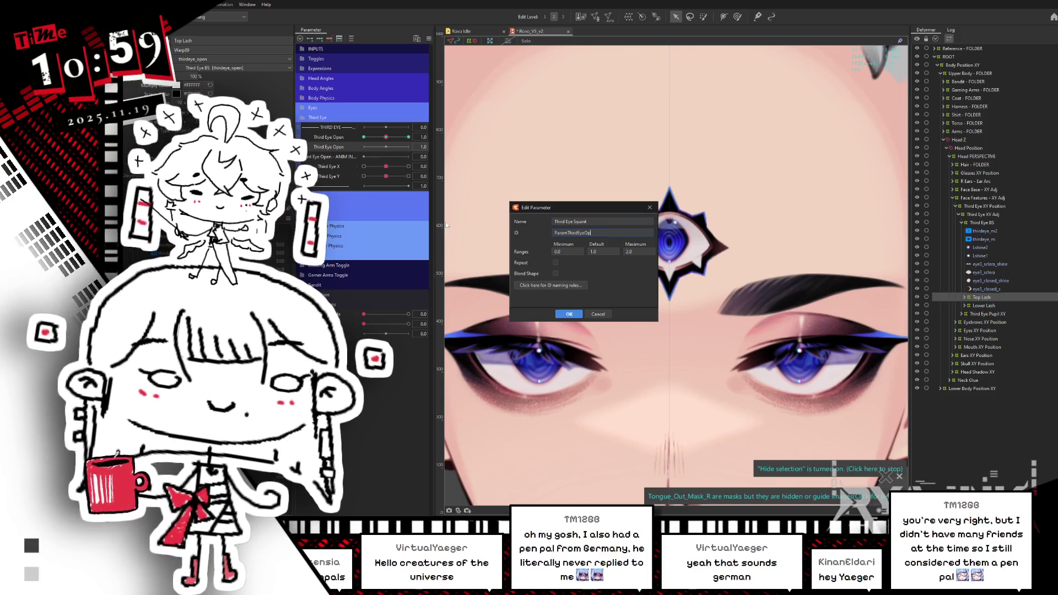
{"action": "key", "text": "Return"}
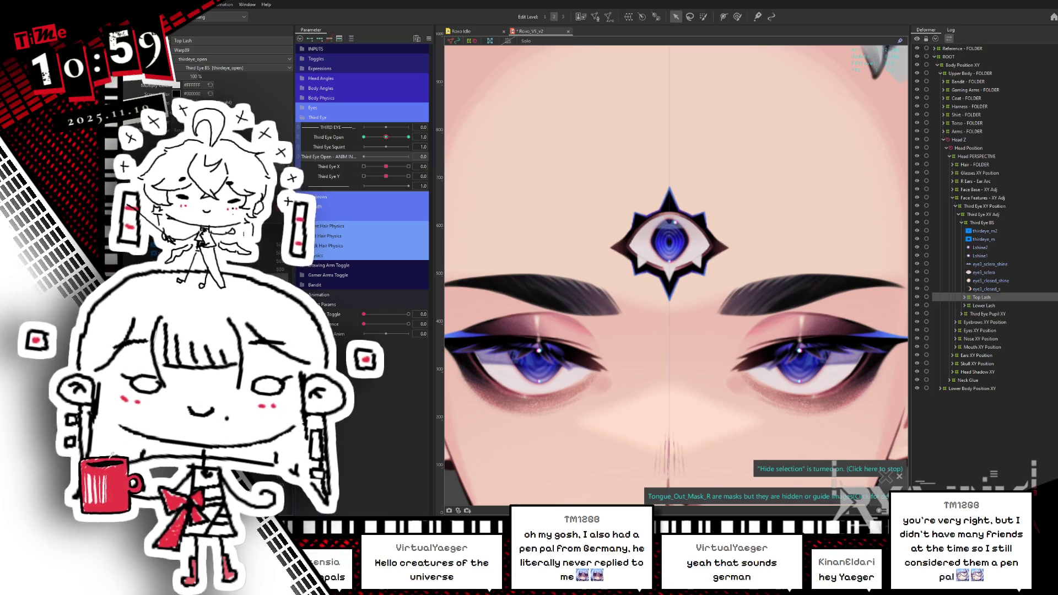
{"action": "key", "text": "super"}
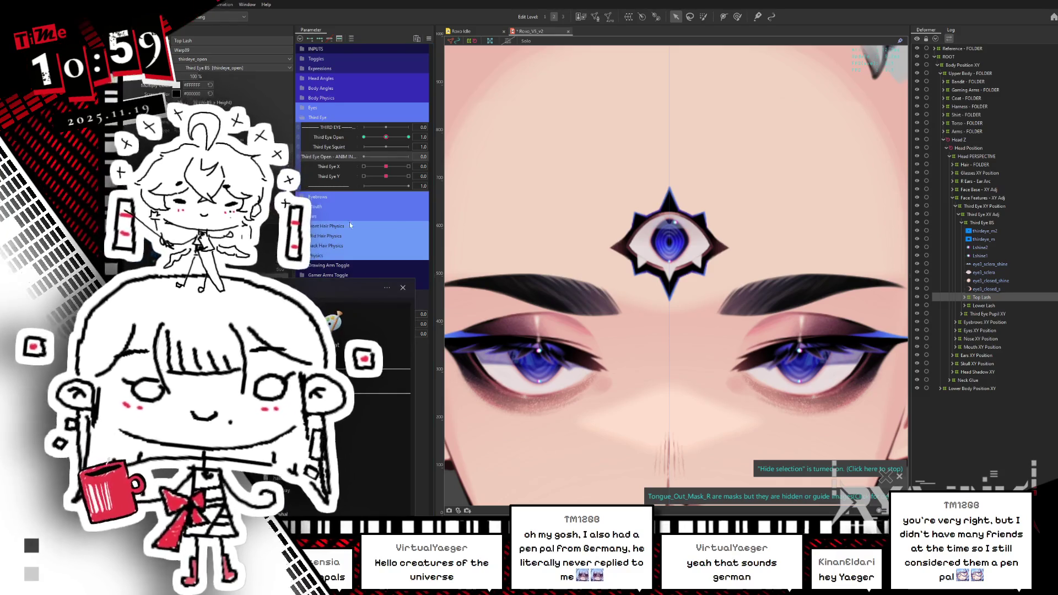
{"action": "key", "text": "Return"}
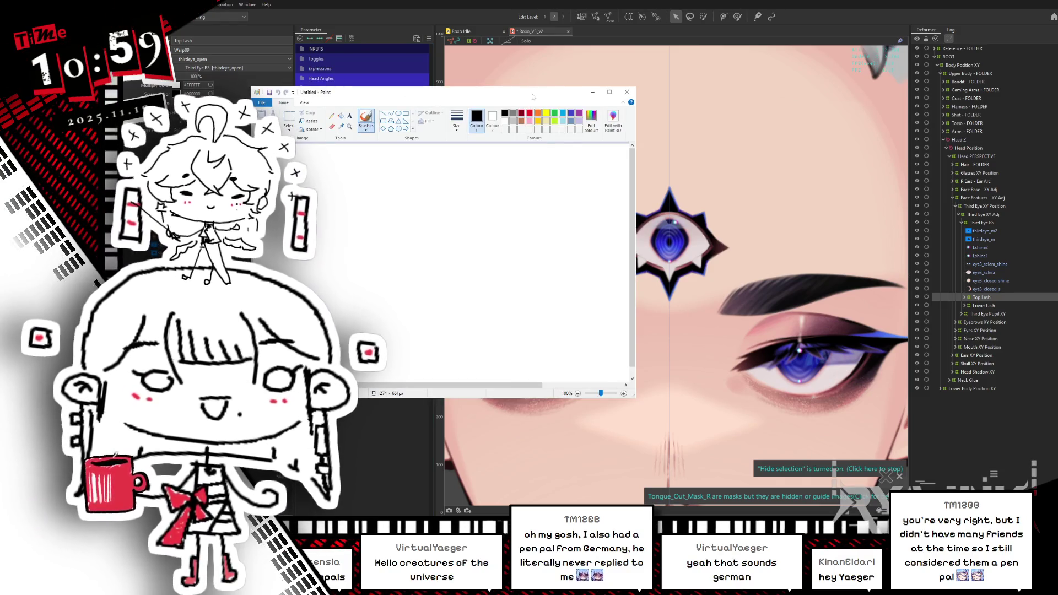
Enlarge Paint and write the Tracked heading, an Open label and a vertical column divider.
{"action": "left_click_drag", "start_coordinate": [566, 375], "coordinate": [724, 465]}
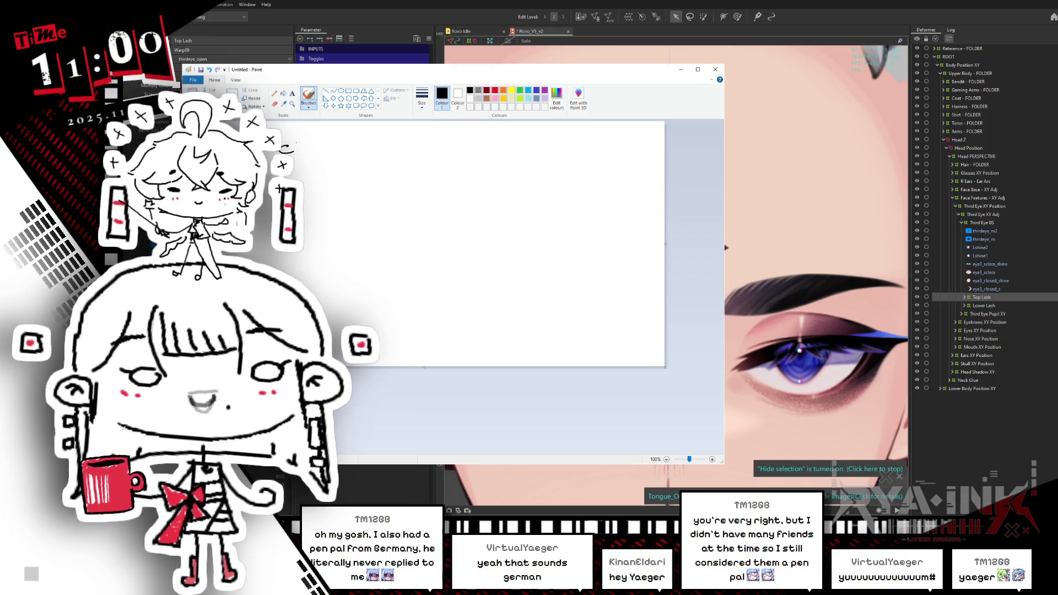
{"action": "left_click_drag", "start_coordinate": [308, 149], "coordinate": [321, 154]}
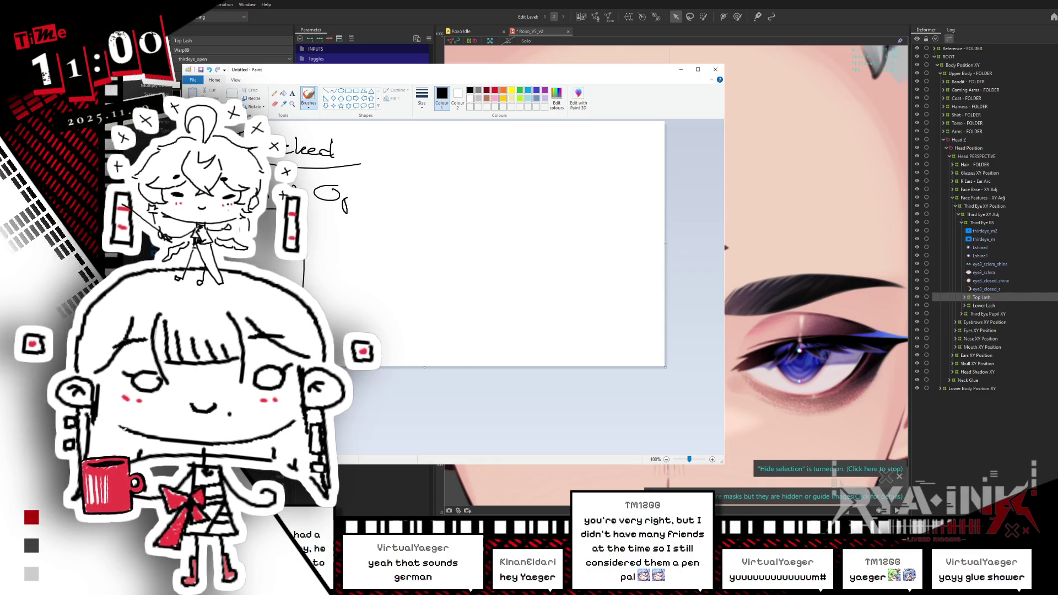
{"action": "left_click_drag", "start_coordinate": [345, 199], "coordinate": [363, 202]}
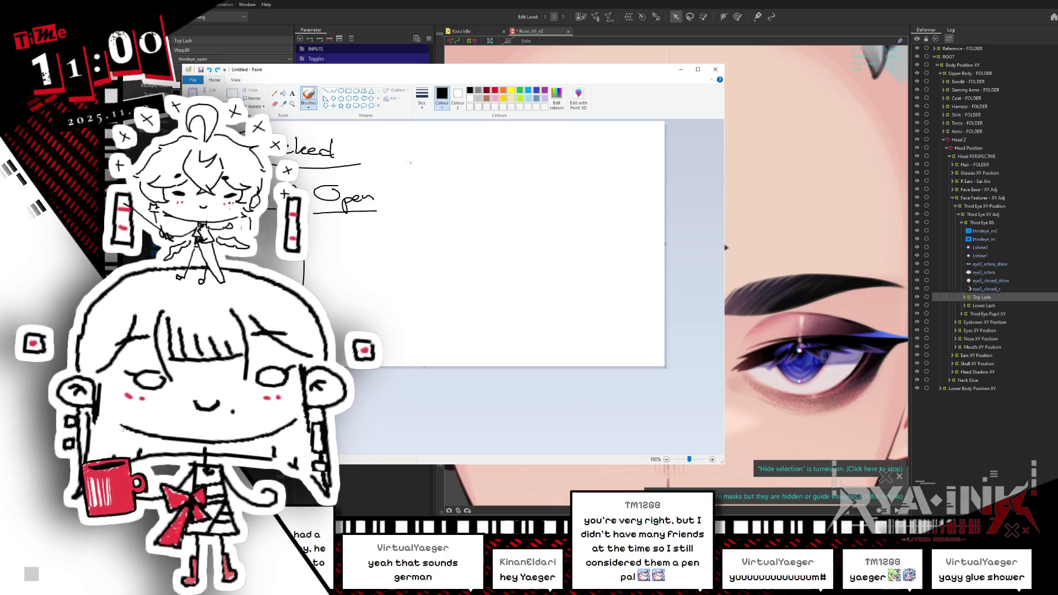
{"action": "left_click_drag", "start_coordinate": [412, 138], "coordinate": [410, 365]}
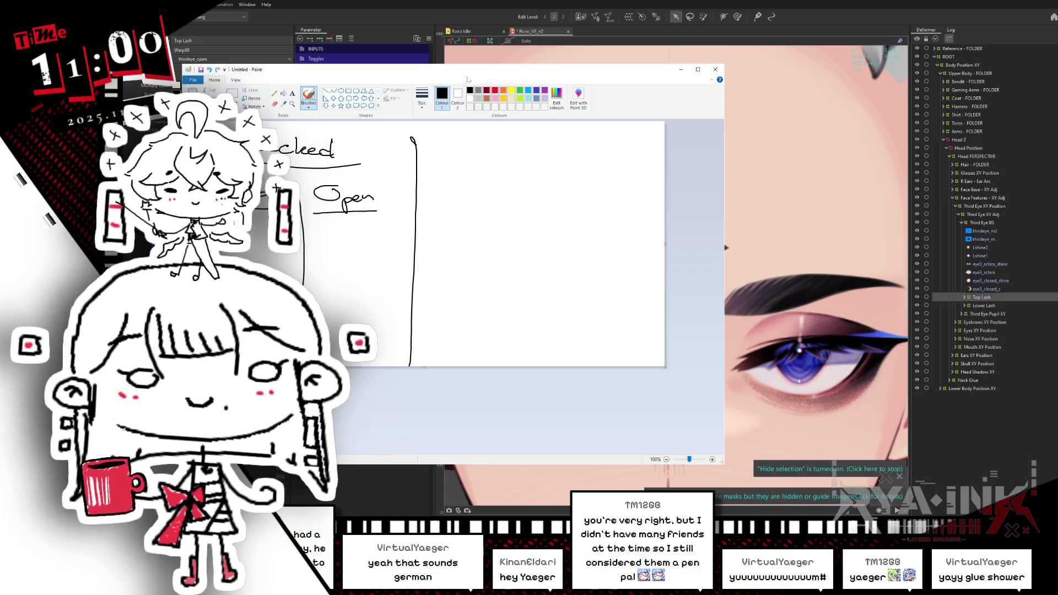
Write the Idle notes 'Open default' and 'independant idle animation', then return to the rig.
{"action": "left_click_drag", "start_coordinate": [467, 77], "coordinate": [547, 63]}
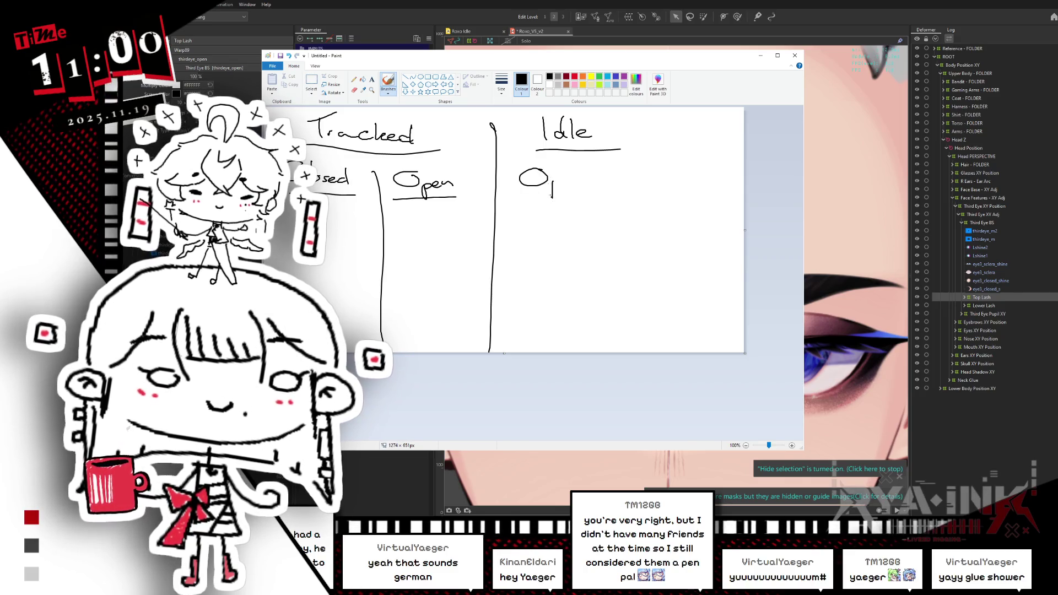
{"action": "left_click_drag", "start_coordinate": [551, 197], "coordinate": [565, 183]}
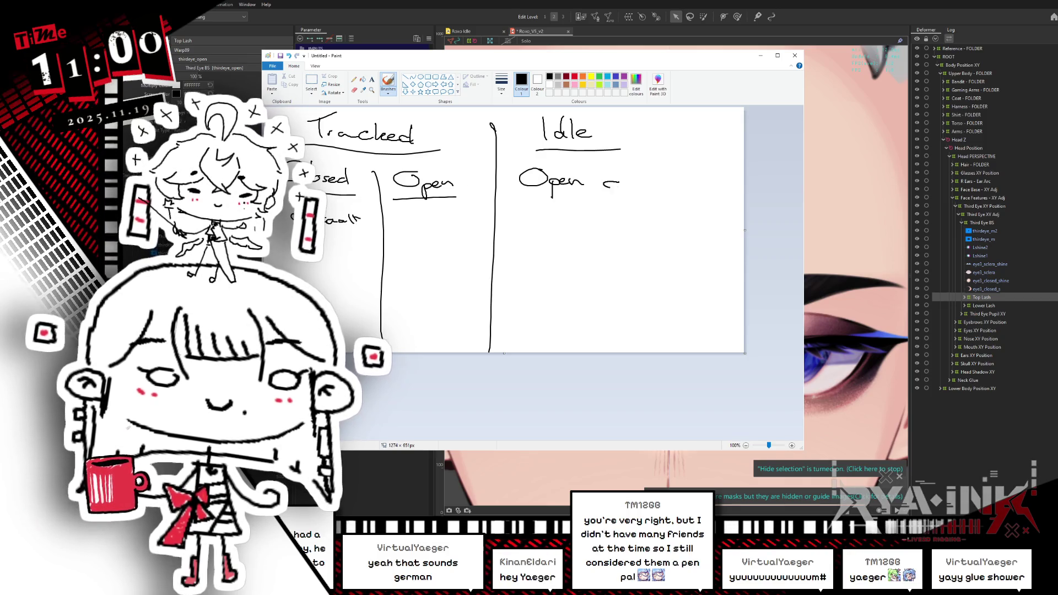
{"action": "left_click_drag", "start_coordinate": [677, 185], "coordinate": [690, 185]}
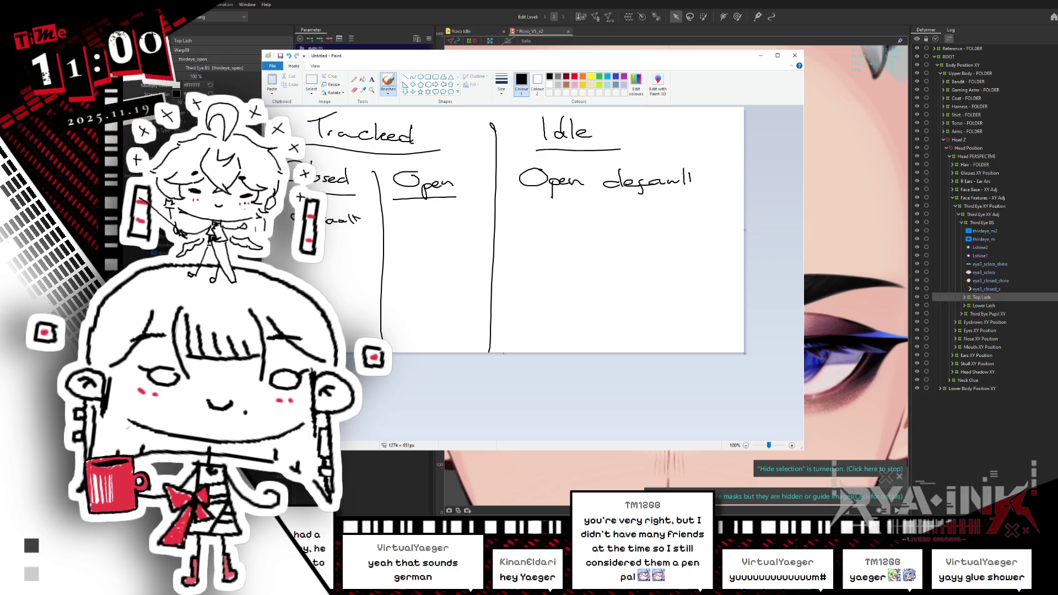
{"action": "mouse_move", "coordinate": [528, 204]}
{"action": "left_mouse_down"}
{"action": "mouse_move", "coordinate": [534, 215]}
{"action": "mouse_move", "coordinate": [683, 210]}
{"action": "left_mouse_up"}
{"action": "mouse_move", "coordinate": [526, 236]}
{"action": "left_mouse_down"}
{"action": "mouse_move", "coordinate": [527, 245]}
{"action": "mouse_move", "coordinate": [691, 245]}
{"action": "left_mouse_up"}
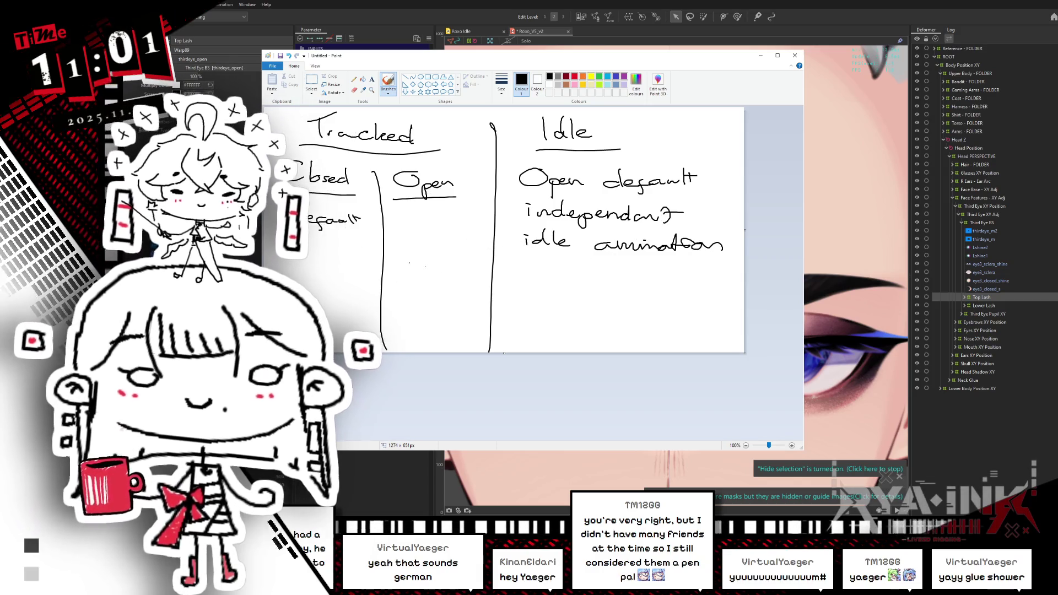
{"action": "key", "text": "Print"}
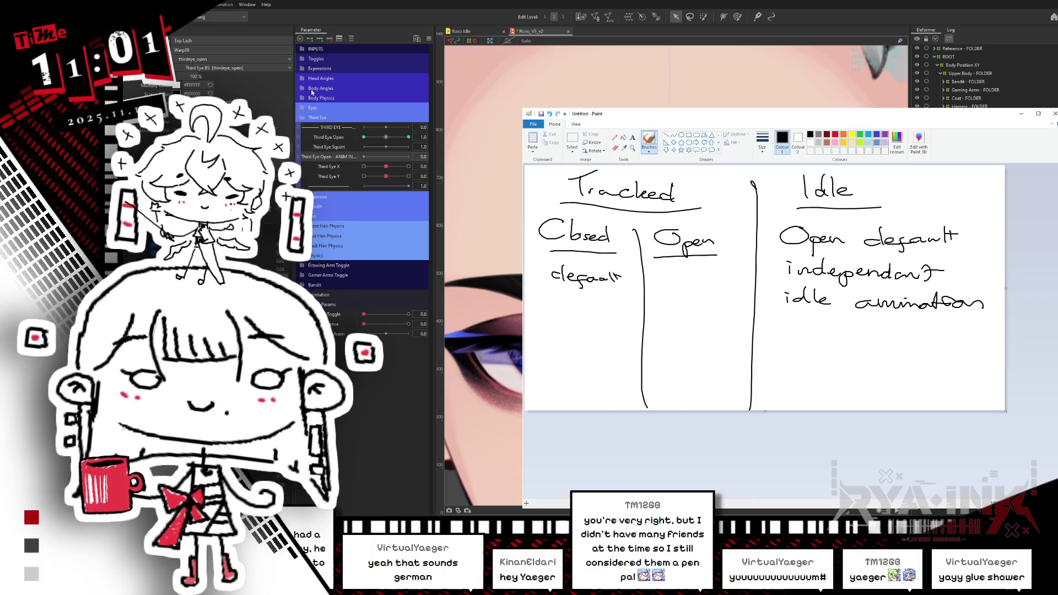
{"action": "left_click", "coordinate": [1021, 115]}
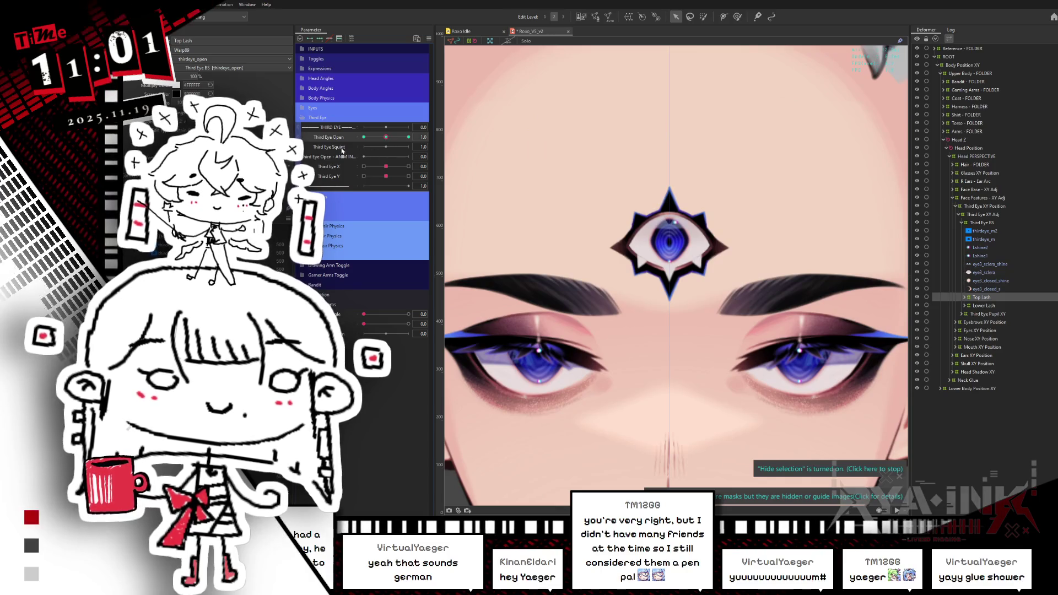
Close the third eye and drag the Top Lash warp down, squashing its upper half downward.
{"action": "left_click_drag", "start_coordinate": [388, 141], "coordinate": [361, 142]}
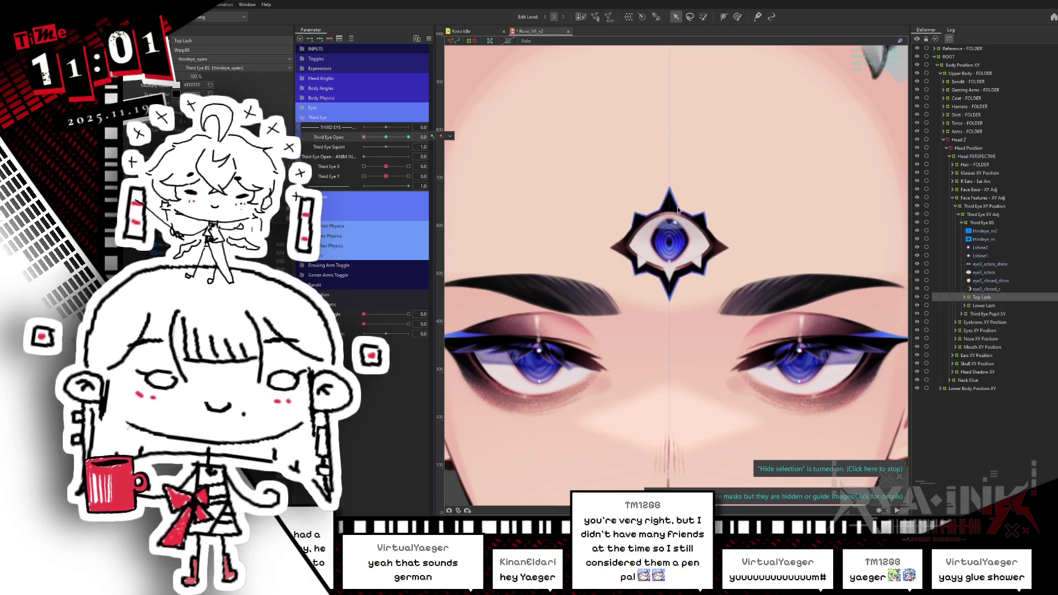
{"action": "key", "text": "ctrl+h"}
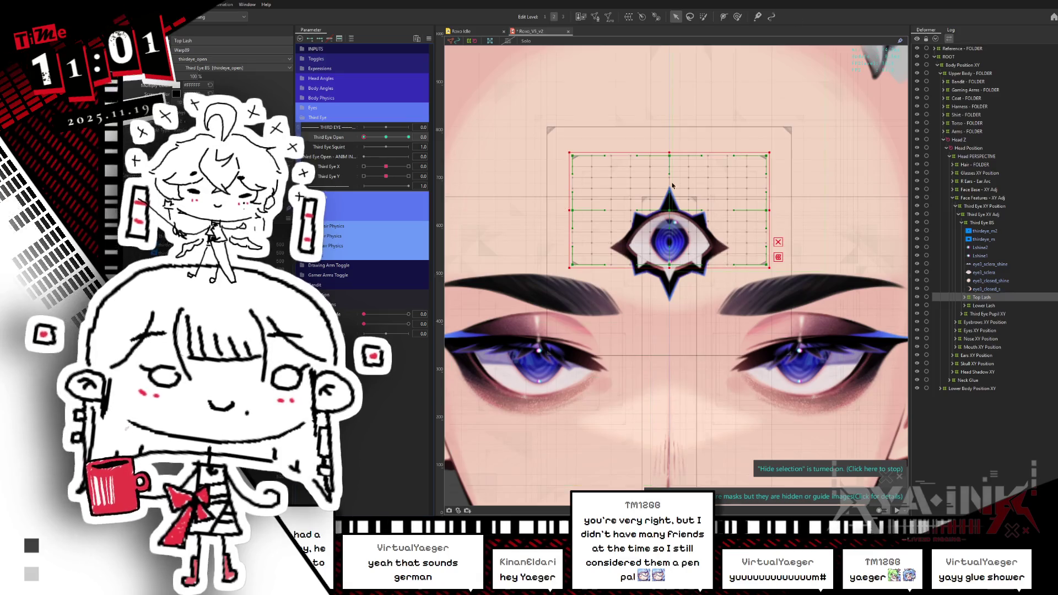
{"action": "left_click", "coordinate": [611, 252]}
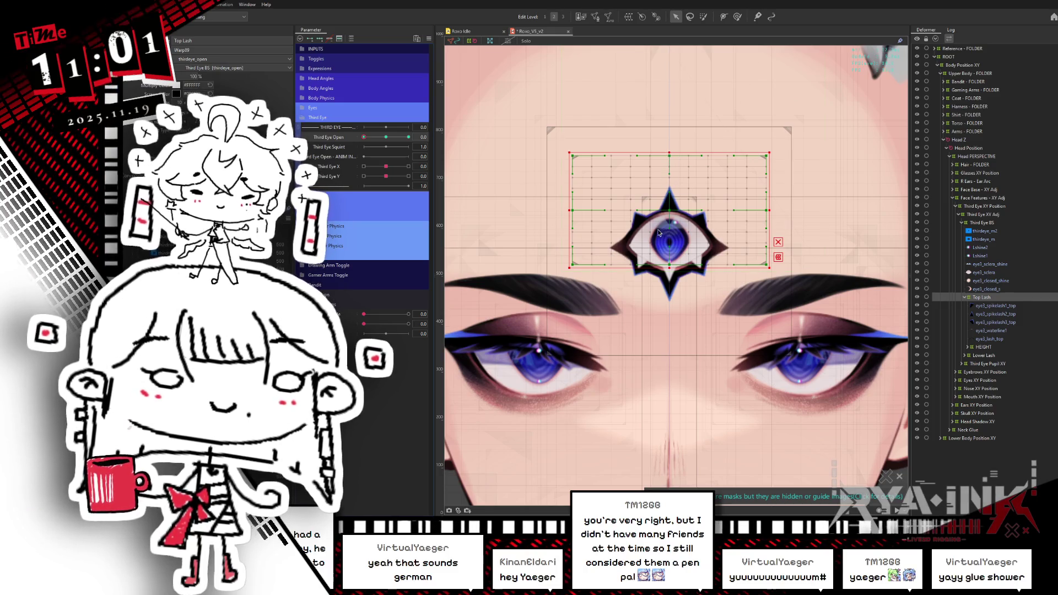
{"action": "scroll", "coordinate": [670, 250], "scroll_direction": "up", "scroll_amount": 2}
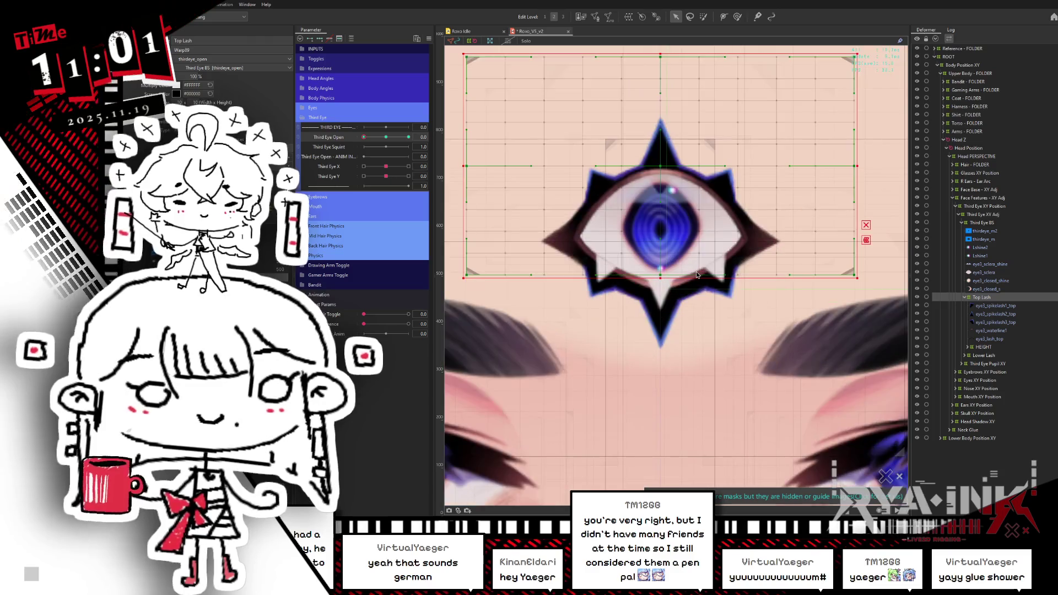
{"action": "left_click_drag", "start_coordinate": [664, 166], "coordinate": [674, 242]}
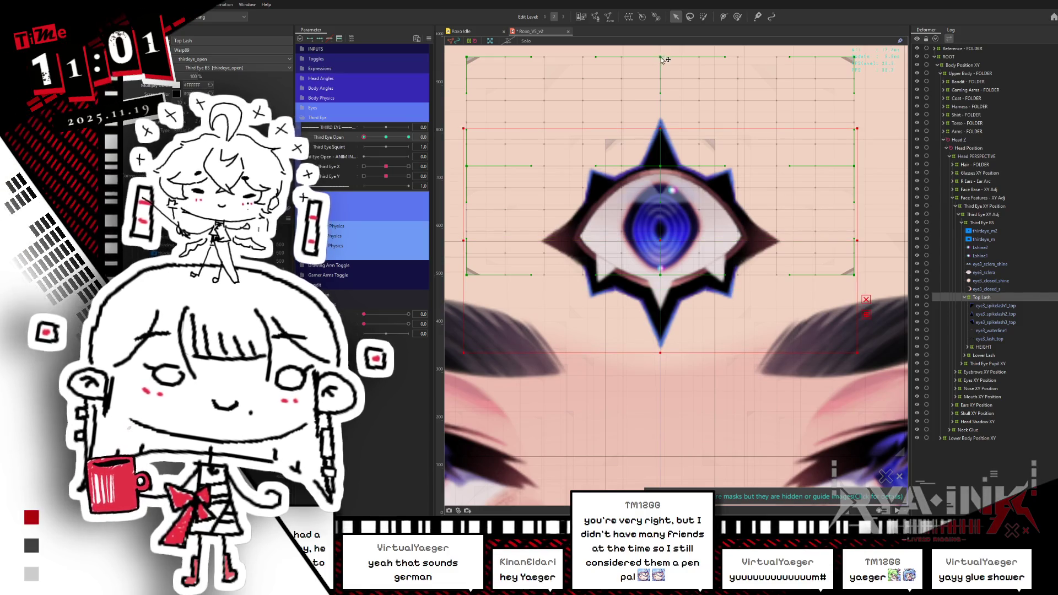
{"action": "mouse_move", "coordinate": [657, 126]}
{"action": "left_mouse_down"}
{"action": "mouse_move", "coordinate": [670, 334]}
{"action": "mouse_move", "coordinate": [677, 326]}
{"action": "left_mouse_up"}
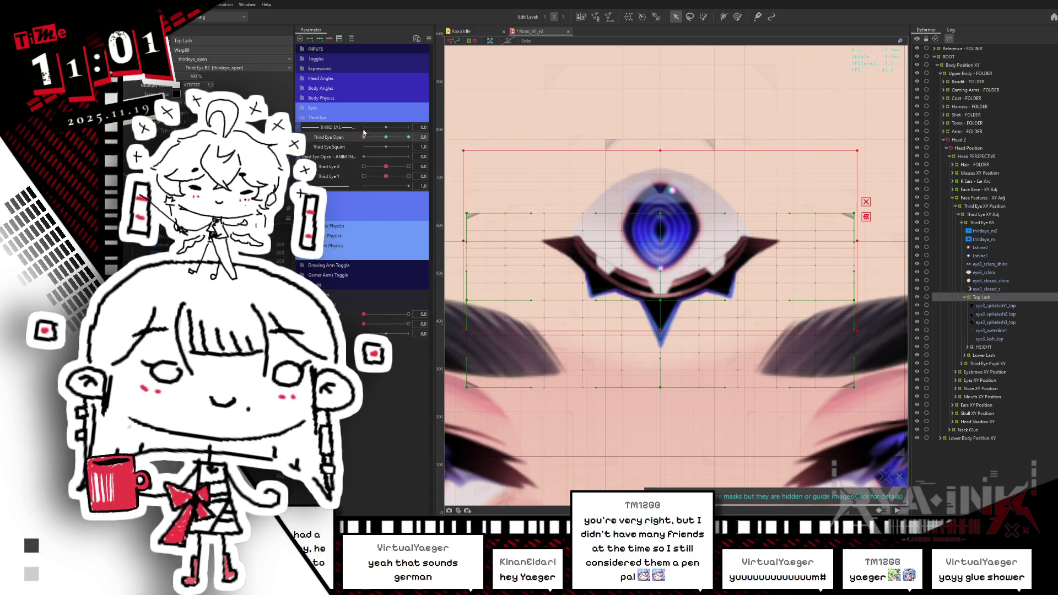
Scrub Third Eye Open between open and half-closed to check the lash deformation.
{"action": "left_click", "coordinate": [385, 138]}
{"action": "mouse_move", "coordinate": [384, 138]}
{"action": "left_mouse_down"}
{"action": "mouse_move", "coordinate": [374, 148]}
{"action": "mouse_move", "coordinate": [405, 144]}
{"action": "mouse_move", "coordinate": [362, 161]}
{"action": "left_mouse_up"}
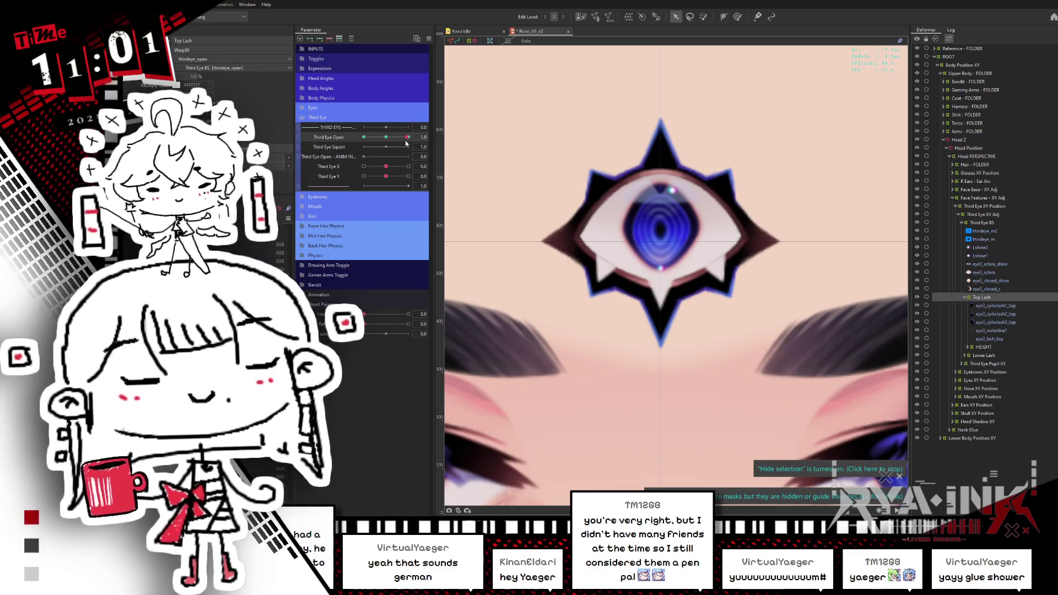
{"action": "mouse_move", "coordinate": [349, 166]}
{"action": "left_mouse_down"}
{"action": "mouse_move", "coordinate": [389, 164]}
{"action": "mouse_move", "coordinate": [361, 164]}
{"action": "left_mouse_up"}
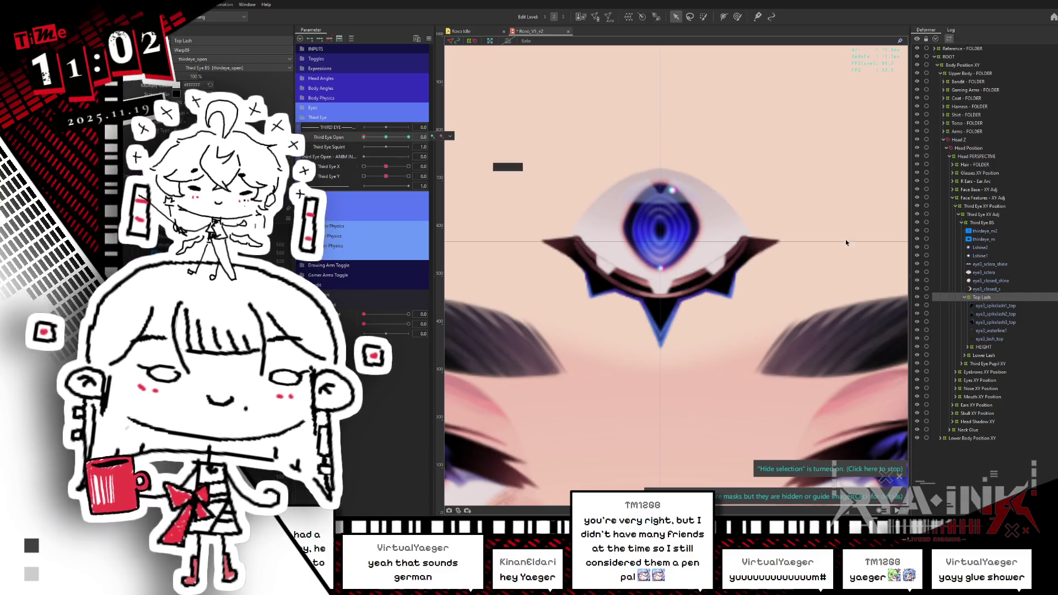
{"action": "left_click", "coordinate": [985, 347]}
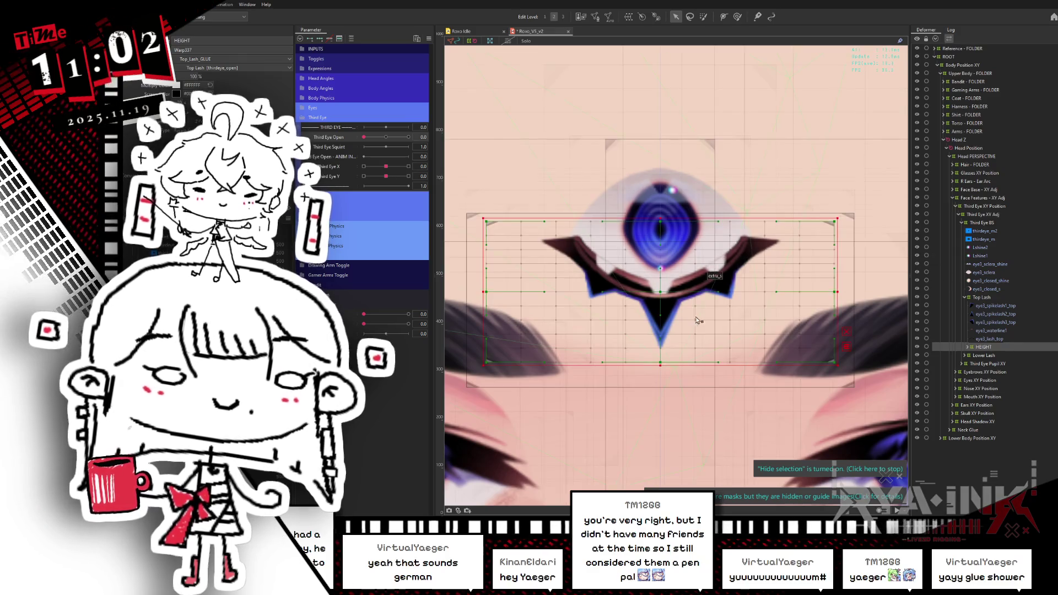
Select both top and lower lash HEIGHT warps and turn Head X Aug fully to -1.
{"action": "left_click", "coordinate": [967, 347]}
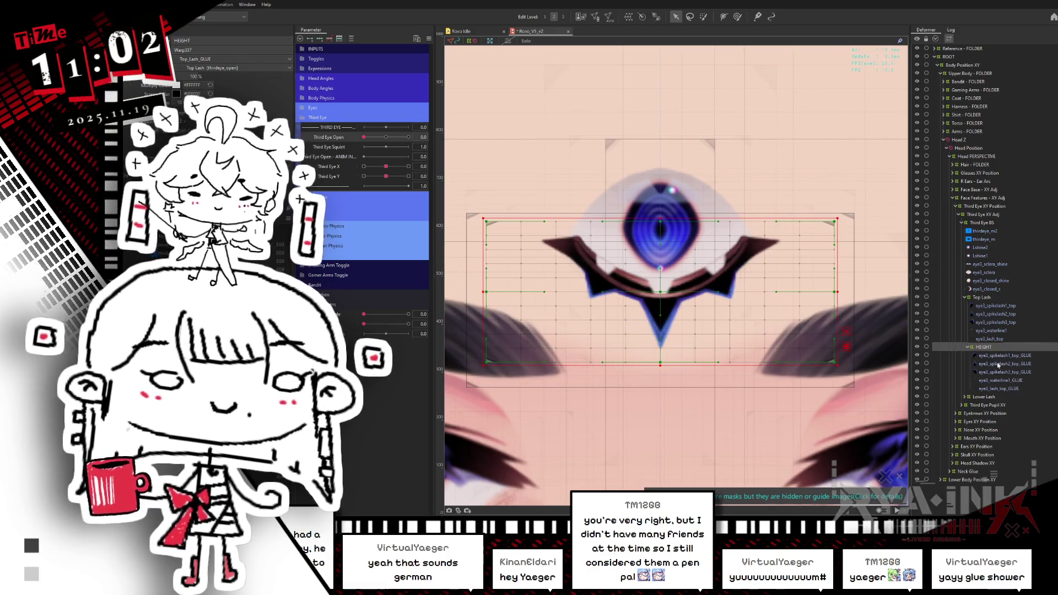
{"action": "left_click", "coordinate": [965, 397]}
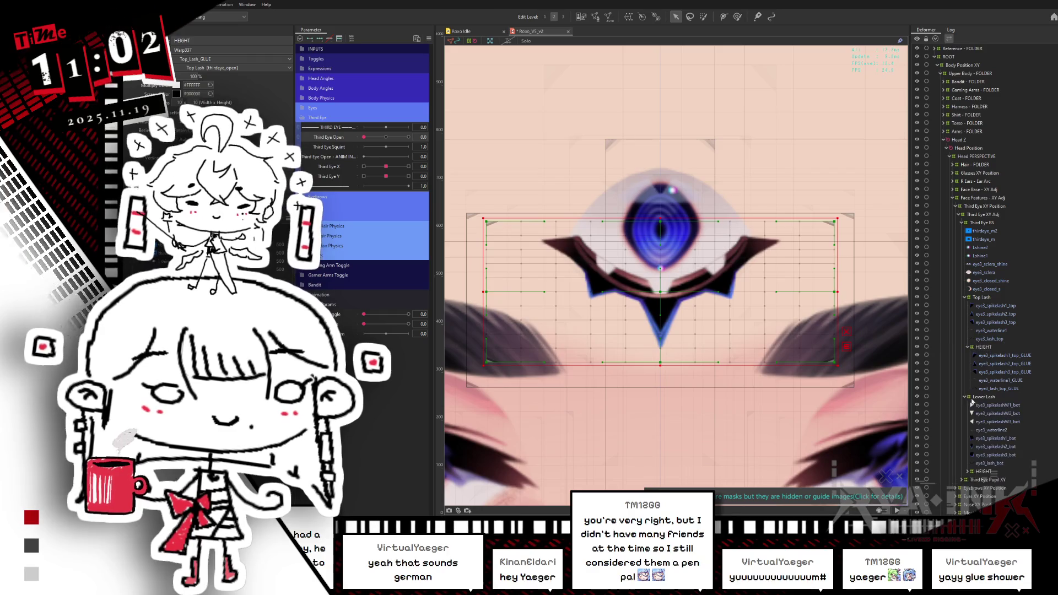
{"action": "left_click", "coordinate": [986, 471]}
{"action": "left_click", "coordinate": [984, 346], "text": "ctrl"}
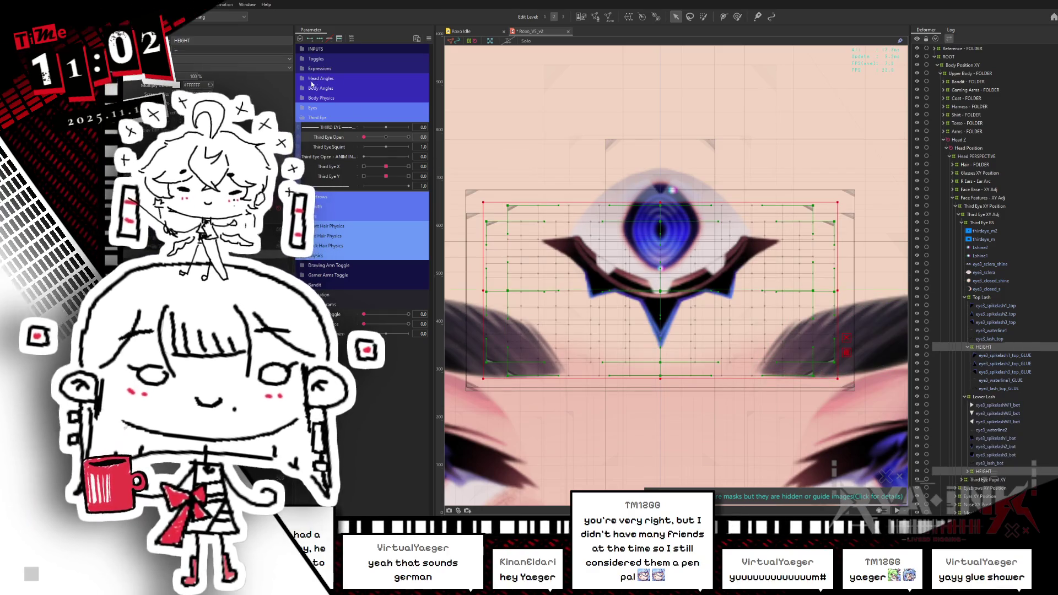
{"action": "left_click", "coordinate": [341, 78]}
{"action": "left_click", "coordinate": [346, 98]}
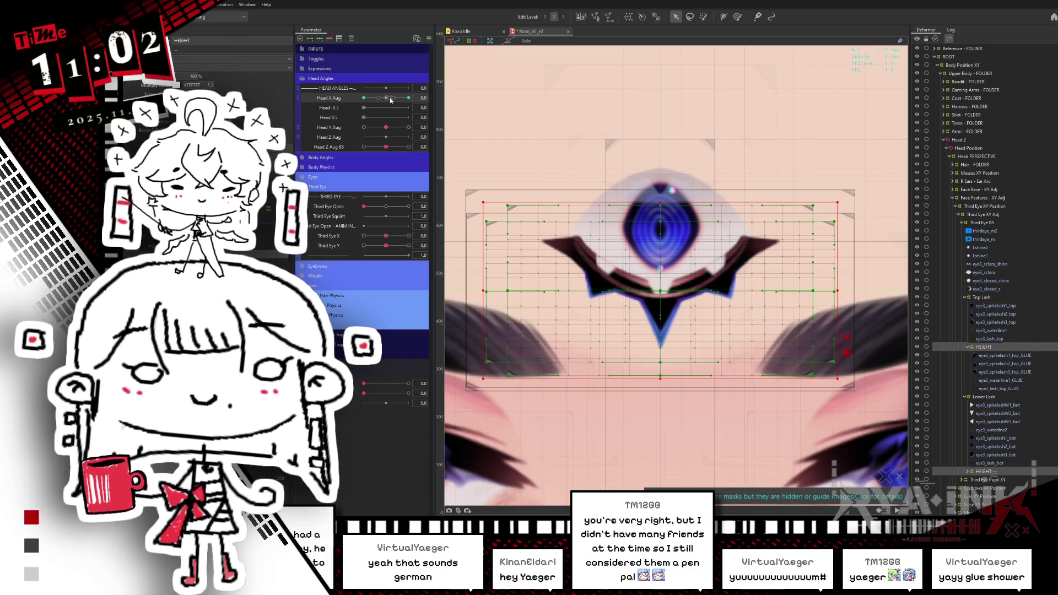
{"action": "mouse_move", "coordinate": [390, 100]}
{"action": "left_mouse_down"}
{"action": "mouse_move", "coordinate": [409, 97]}
{"action": "mouse_move", "coordinate": [364, 98]}
{"action": "left_mouse_up"}
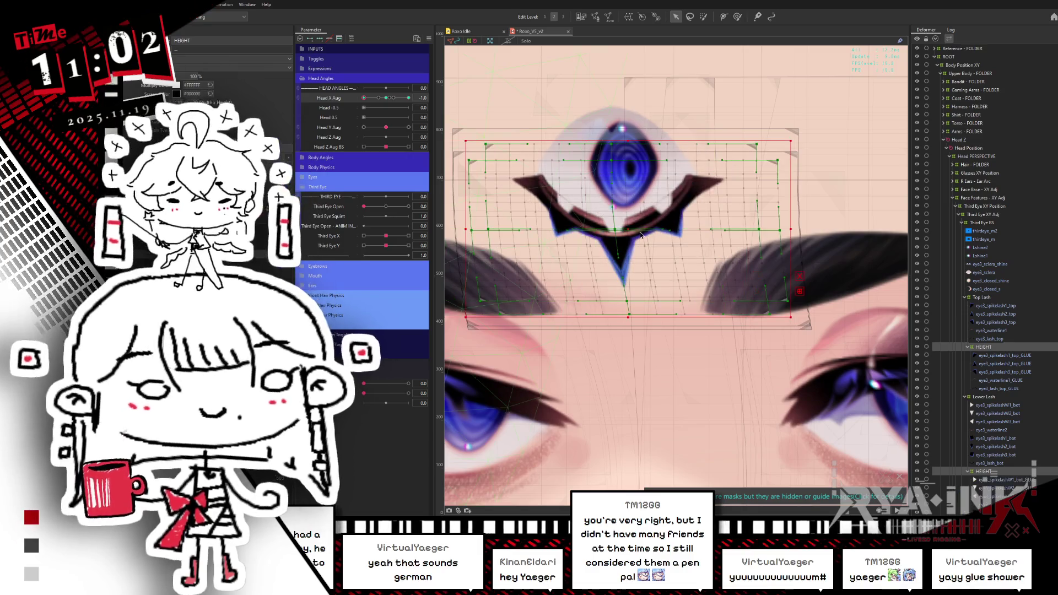
Scrub Third Eye Open with the head turned, hiding selection outlines for a clean preview.
{"action": "scroll", "coordinate": [641, 235], "scroll_direction": "down", "scroll_amount": 3}
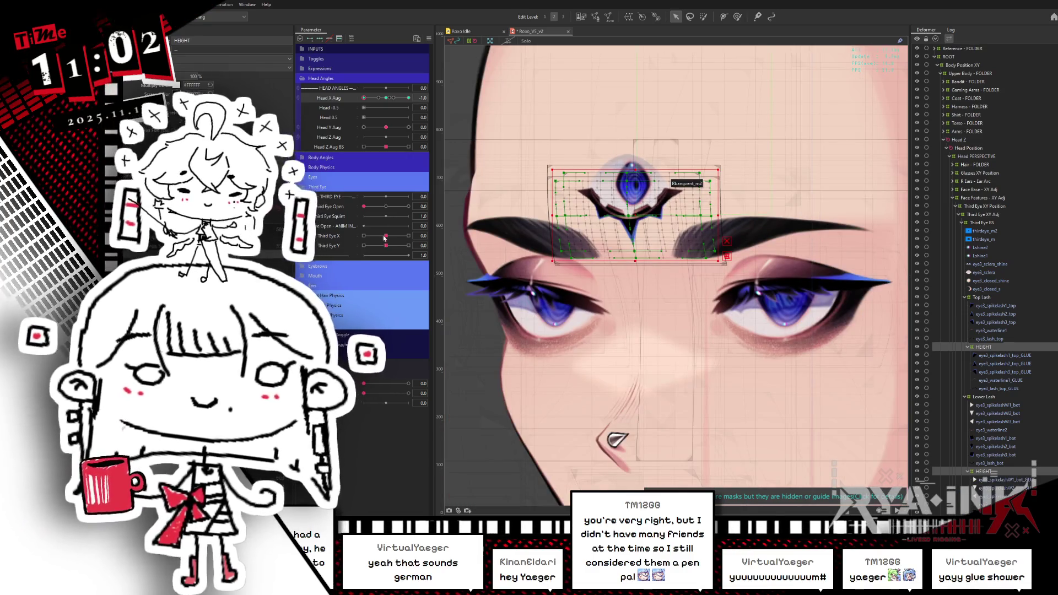
{"action": "left_click_drag", "start_coordinate": [364, 206], "coordinate": [382, 210]}
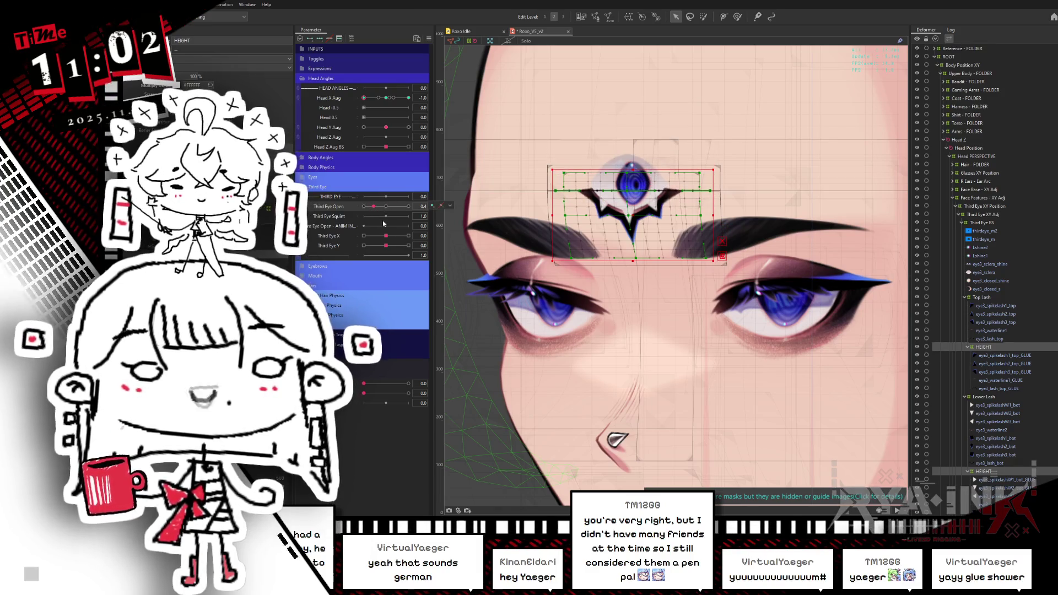
{"action": "left_click", "coordinate": [384, 207]}
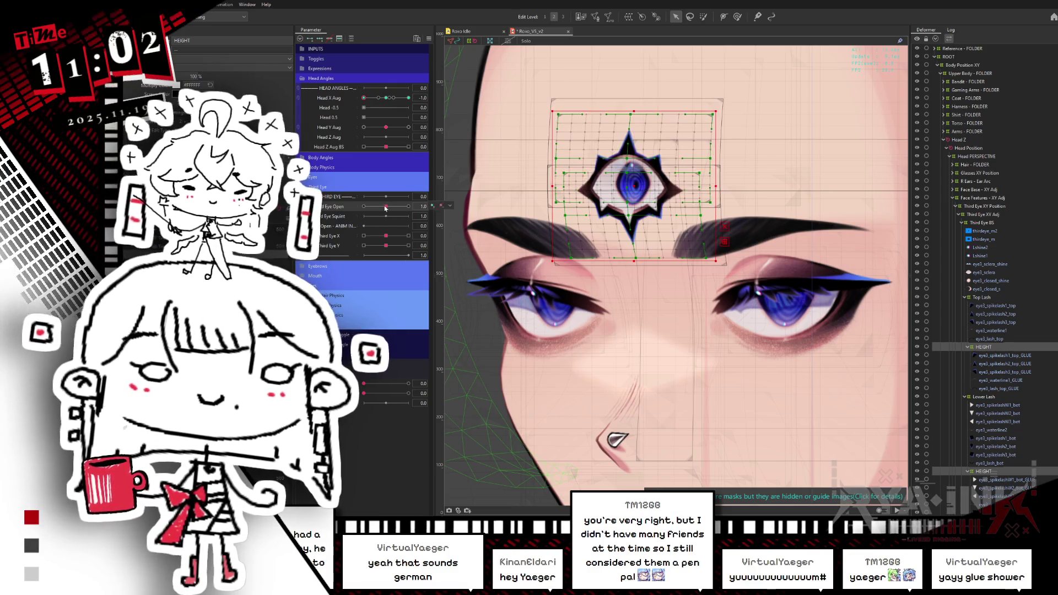
{"action": "left_click_drag", "start_coordinate": [385, 209], "coordinate": [368, 207]}
{"action": "key", "text": "ctrl+h"}
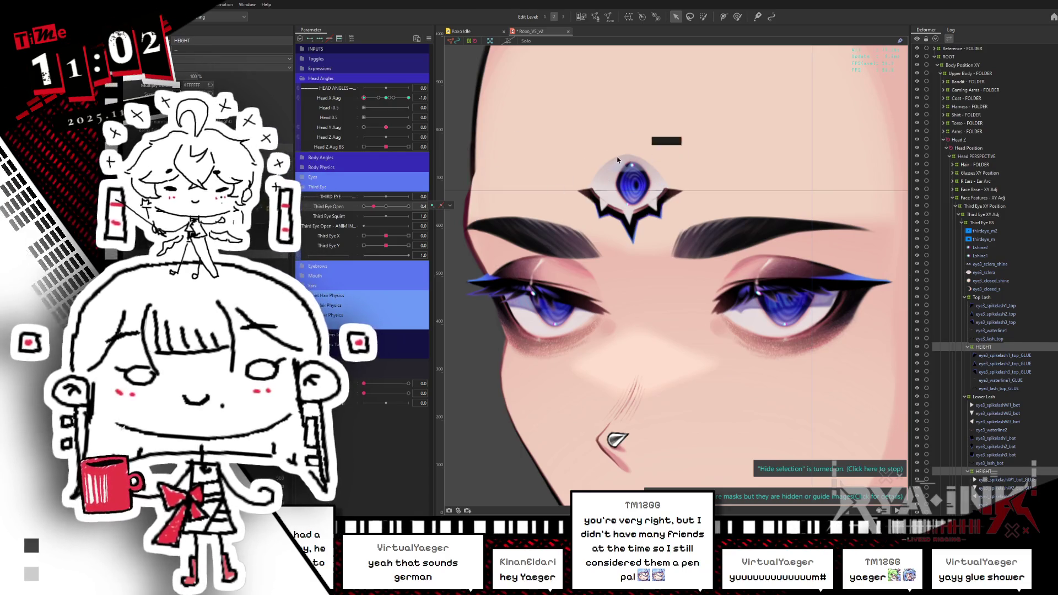
{"action": "left_click_drag", "start_coordinate": [374, 207], "coordinate": [388, 208]}
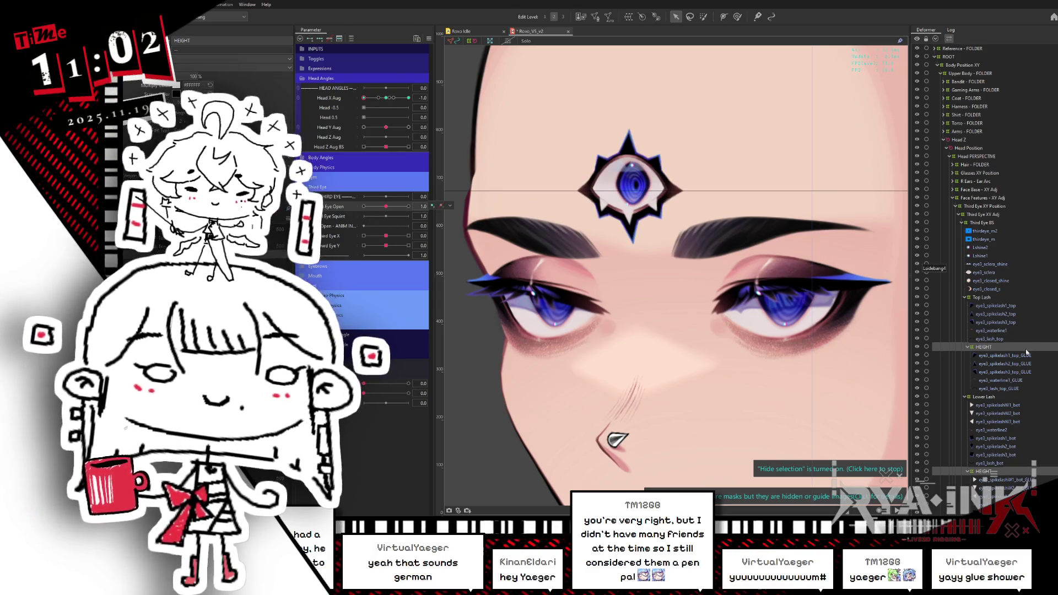
Select eye3_sclera and paste a copy named eye3_sclera_TOP_CONTROL.
{"action": "left_click", "coordinate": [992, 241]}
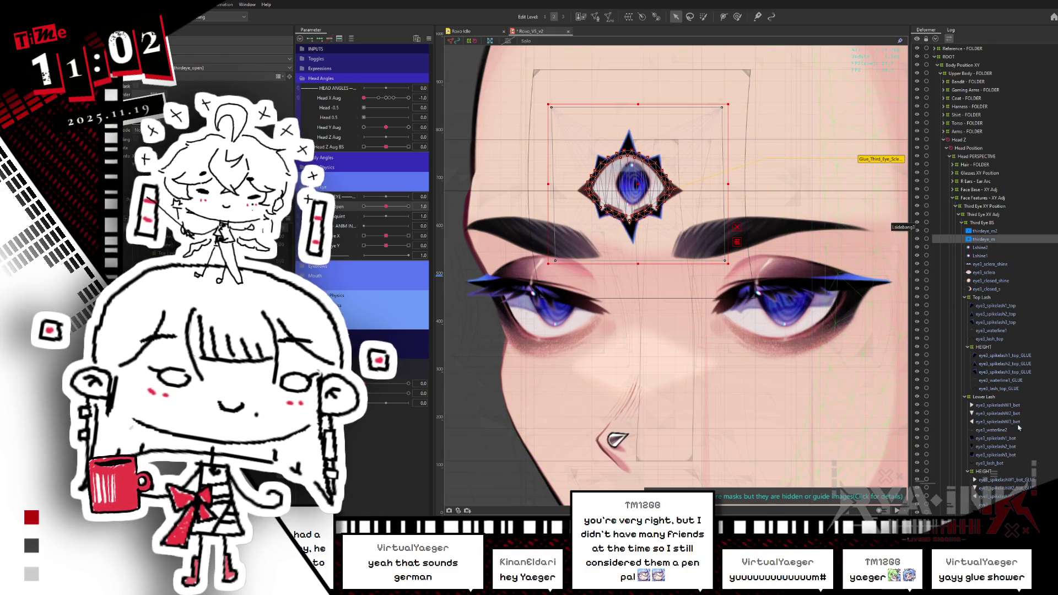
{"action": "left_click", "coordinate": [985, 271]}
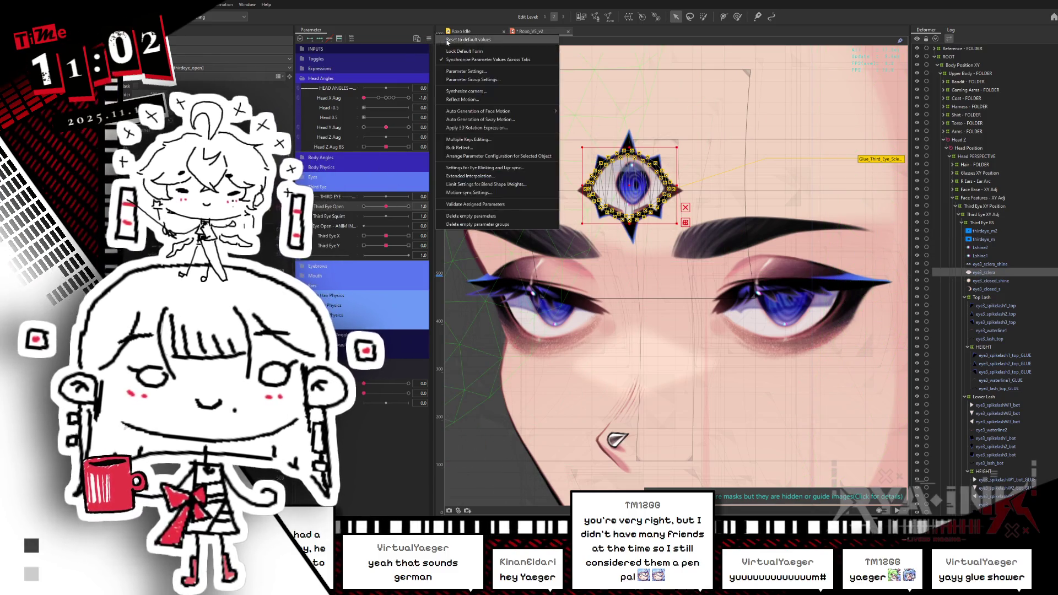
{"action": "scroll", "coordinate": [827, 271], "scroll_direction": "up", "scroll_amount": 2}
{"action": "left_click_drag", "start_coordinate": [831, 271], "coordinate": [698, 309]}
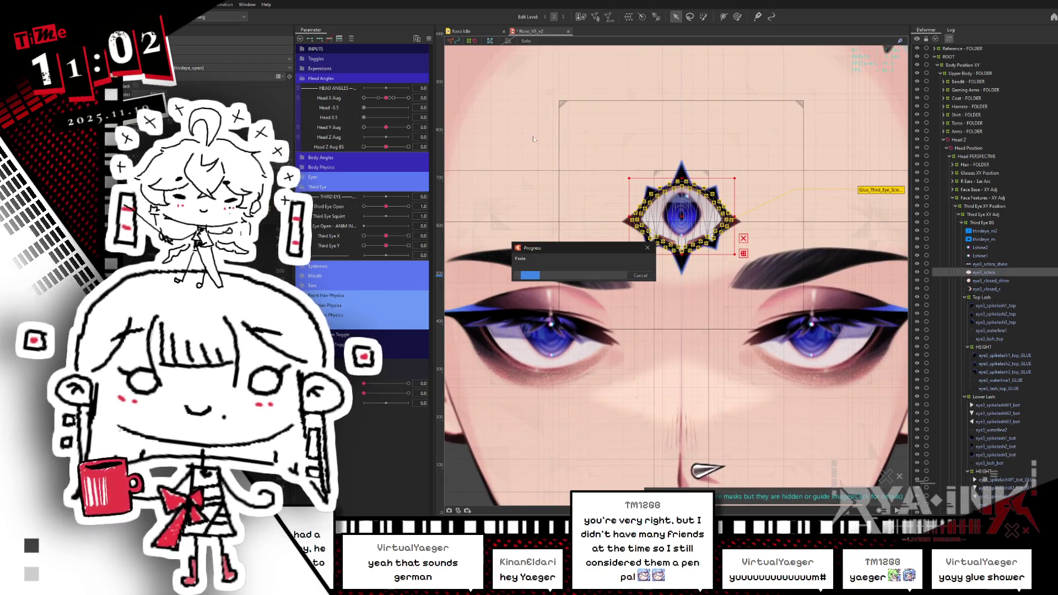
{"action": "key", "text": "ctrl+c"}
{"action": "key", "text": "ctrl+v"}
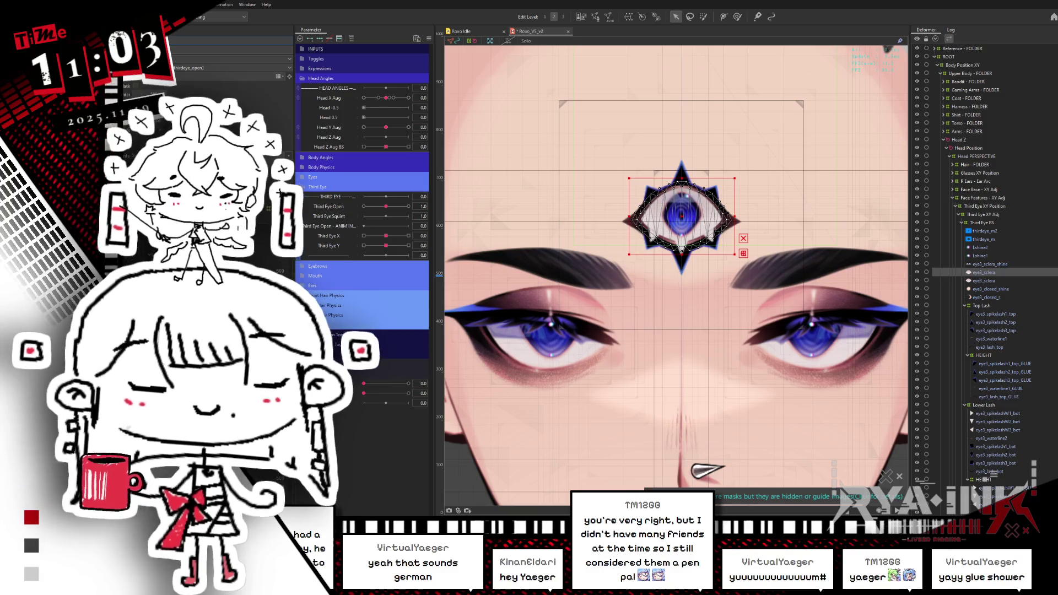
{"action": "type", "text": "_TOP_CONTROL"}
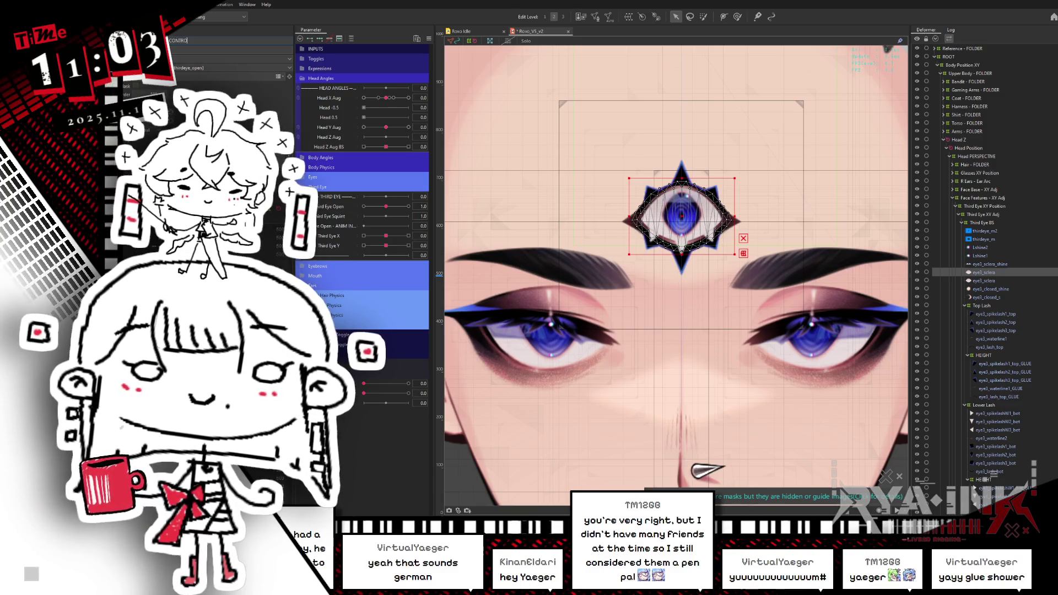
{"action": "key", "text": "Return"}
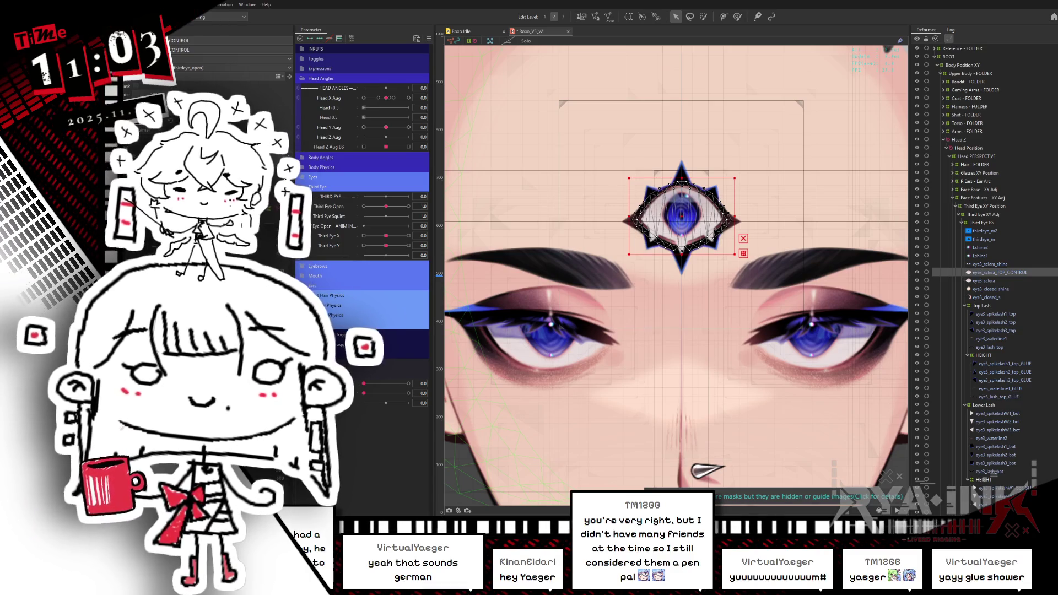
Duplicate the sclera again and rename the copy eye3_sclera_BOT_CONTROL.
{"action": "key", "text": "ctrl+d"}
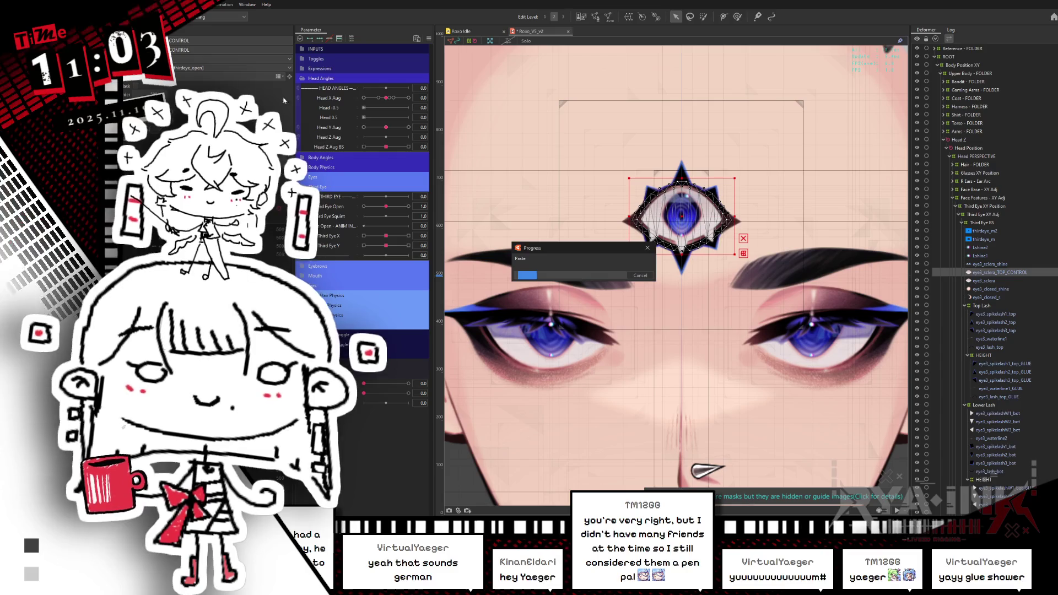
{"action": "key", "text": "ctrl+a"}
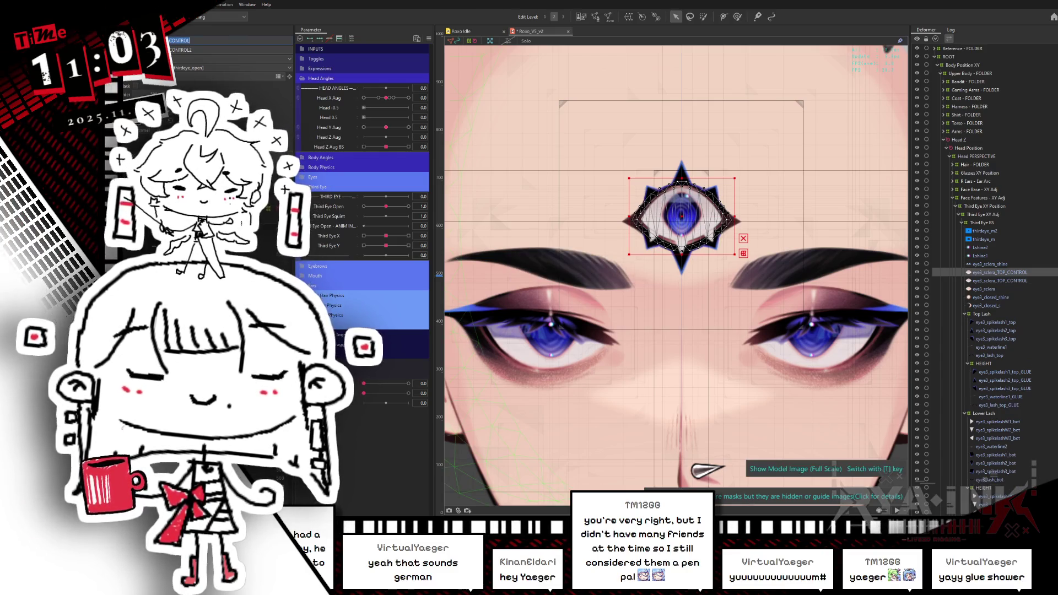
{"action": "type", "text": "c"}
{"action": "key", "text": "Return"}
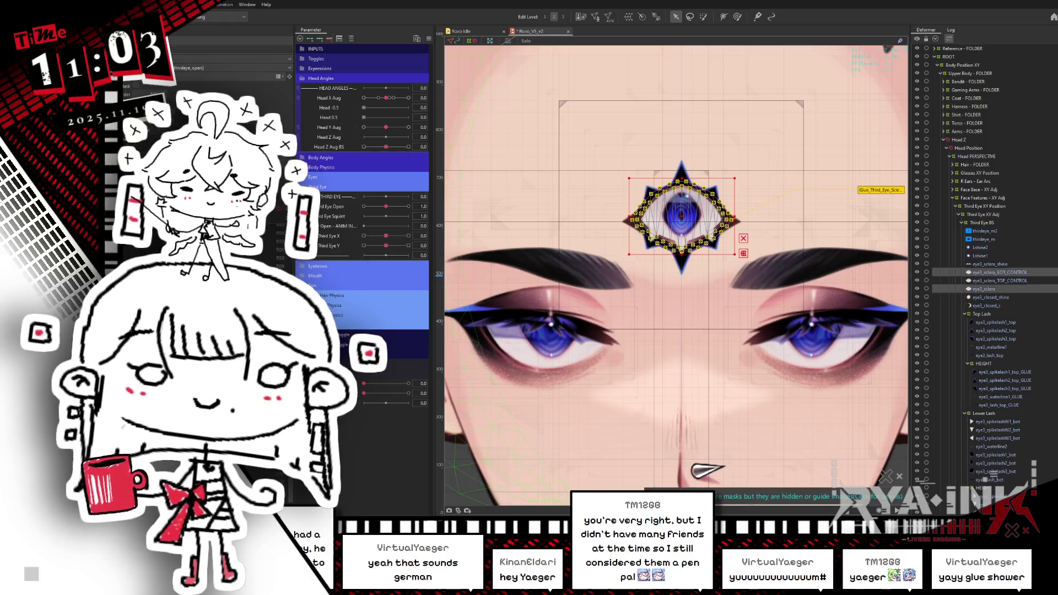
{"action": "left_click", "coordinate": [596, 17]}
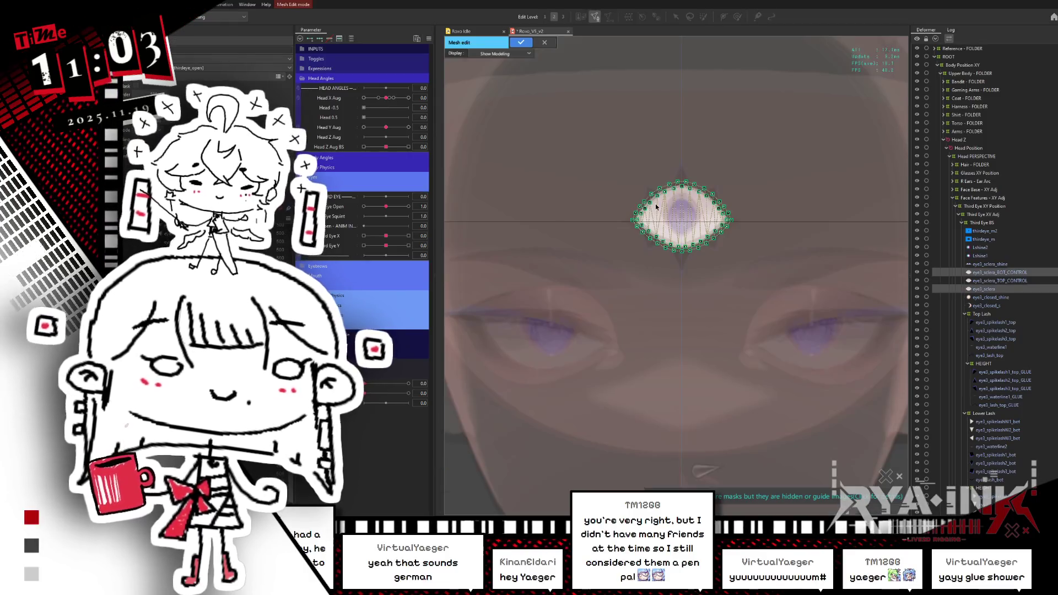
Try editing the sclera mesh's middle vertex row, undo the rotation, and discard the edit.
{"action": "left_click_drag", "start_coordinate": [655, 258], "coordinate": [650, 224]}
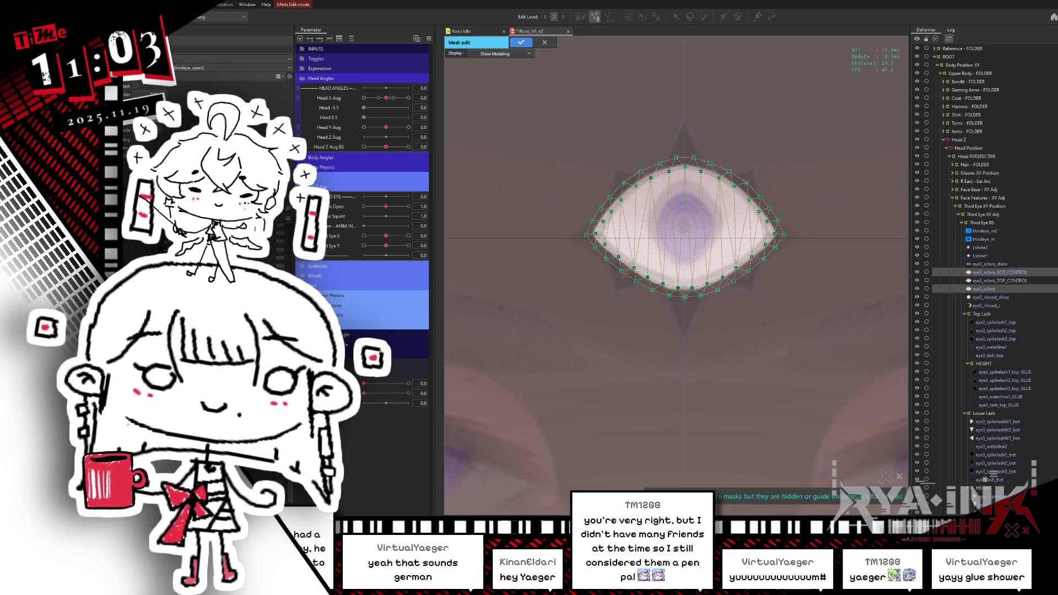
{"action": "mouse_move", "coordinate": [579, 214]}
{"action": "left_mouse_down"}
{"action": "mouse_move", "coordinate": [581, 241]}
{"action": "mouse_move", "coordinate": [796, 239]}
{"action": "mouse_move", "coordinate": [574, 148]}
{"action": "mouse_move", "coordinate": [827, 245]}
{"action": "left_mouse_up"}
{"action": "key", "text": "ctrl+z"}
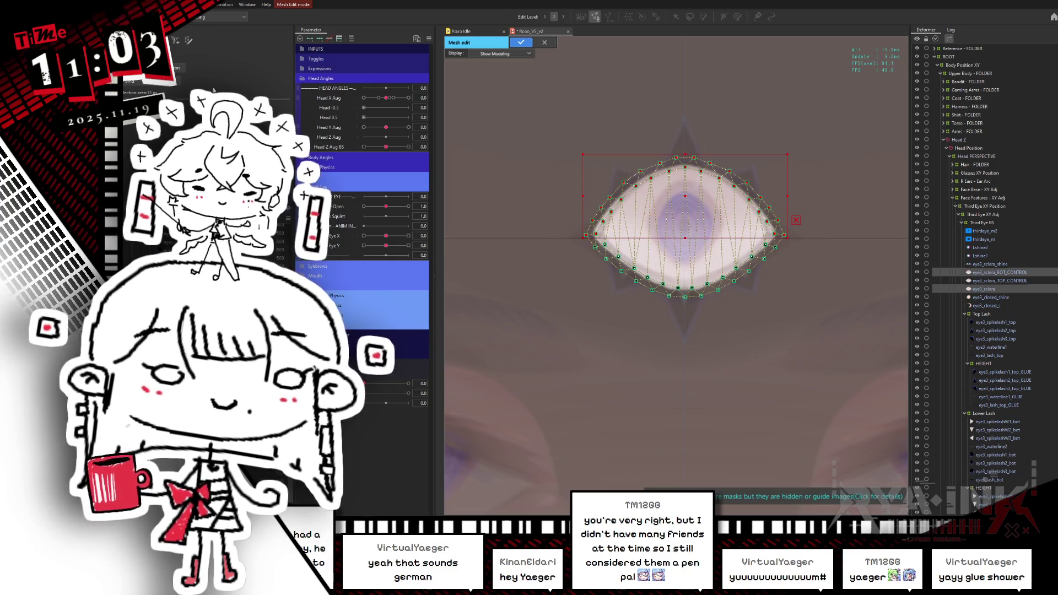
{"action": "left_click", "coordinate": [547, 43]}
{"action": "left_click", "coordinate": [591, 279]}
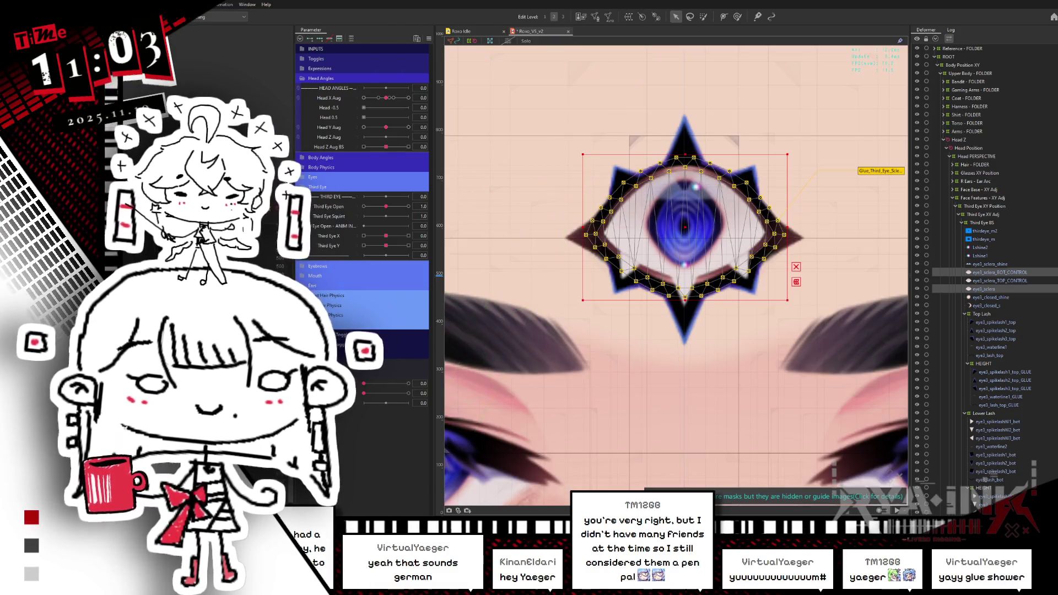
Re-edit the sclera mesh vertices across the eye and apply the changes.
{"action": "left_click", "coordinate": [595, 17]}
{"action": "left_click_drag", "start_coordinate": [524, 109], "coordinate": [833, 249]}
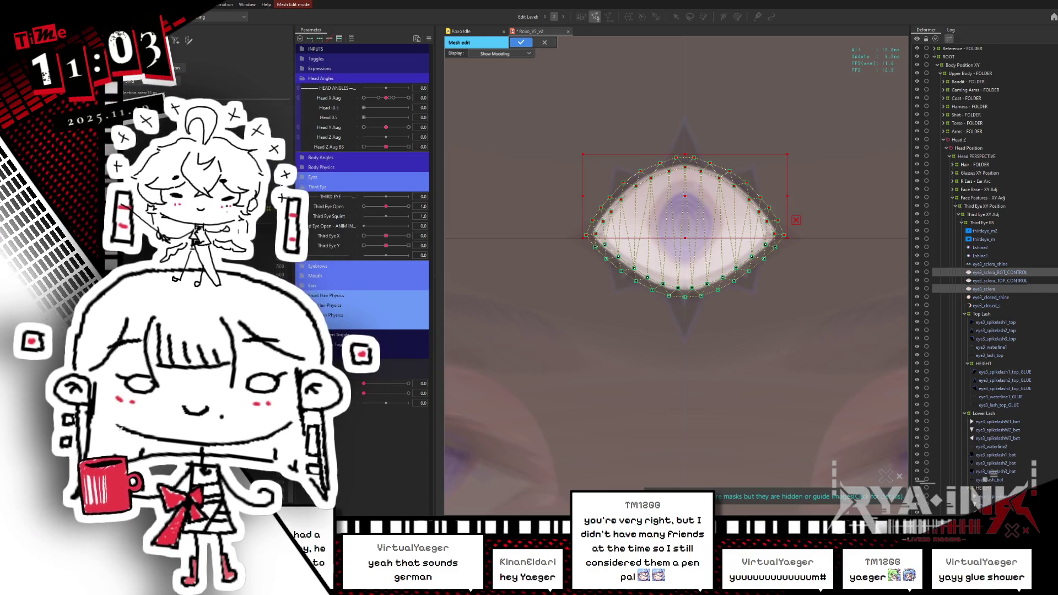
{"action": "left_click", "coordinate": [521, 43]}
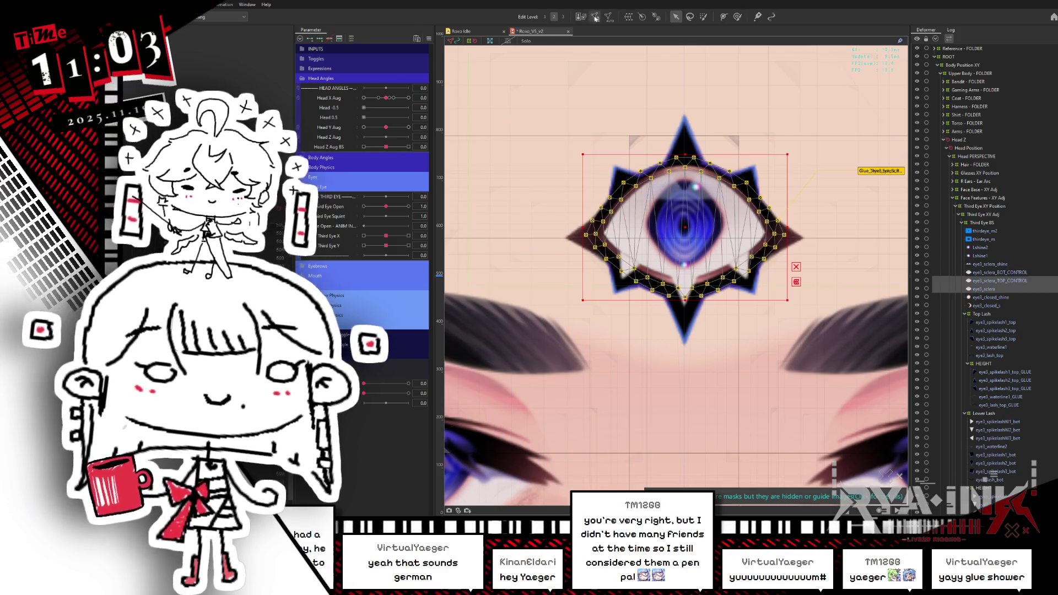
{"action": "double_click", "coordinate": [590, 249]}
{"action": "left_click_drag", "start_coordinate": [569, 241], "coordinate": [794, 313]}
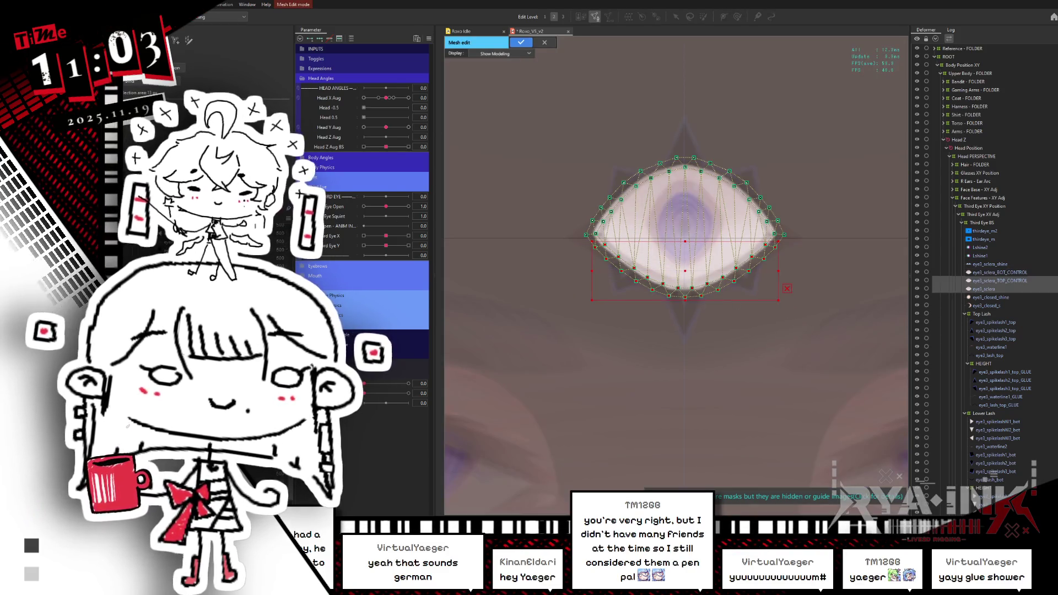
{"action": "left_click", "coordinate": [521, 43]}
{"action": "left_click", "coordinate": [684, 177]}
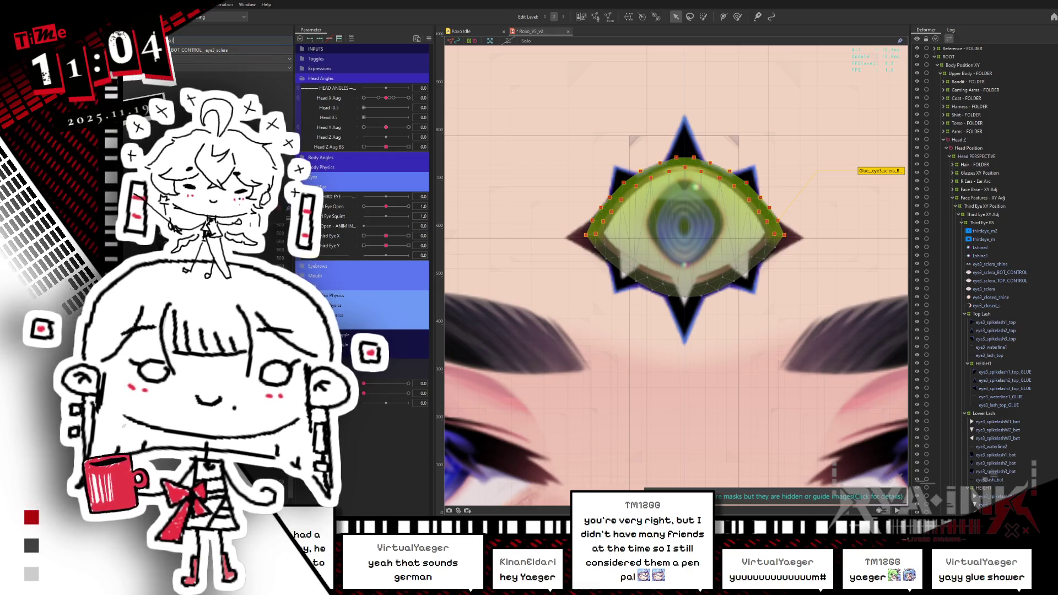
Add a _Top suffix to the upper sclera glue and _Bot to the lower, then select both.
{"action": "type", "text": "_Top"}
{"action": "key", "text": "Return"}
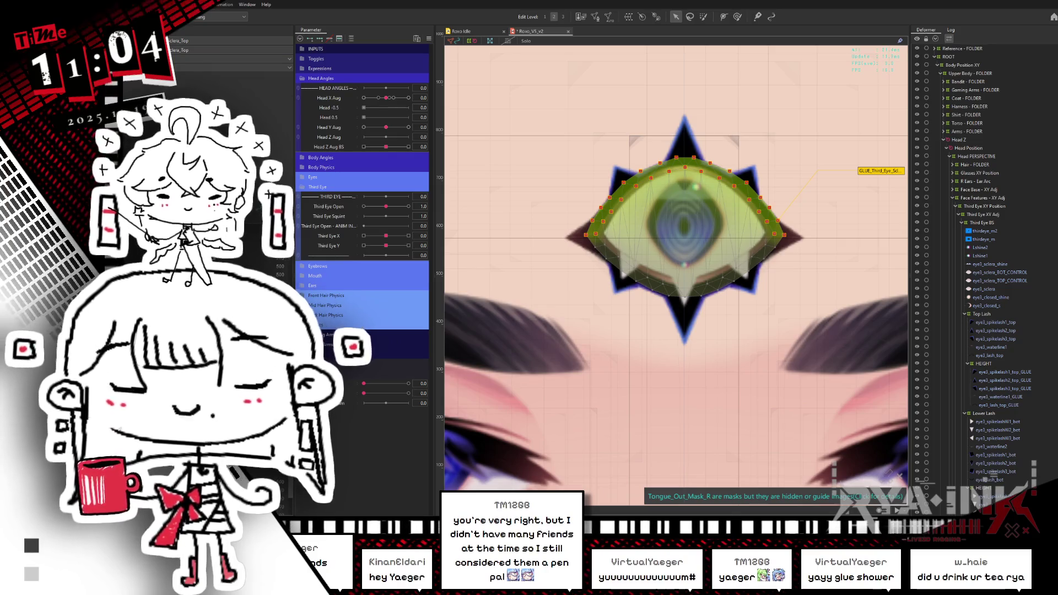
{"action": "left_click", "coordinate": [684, 287]}
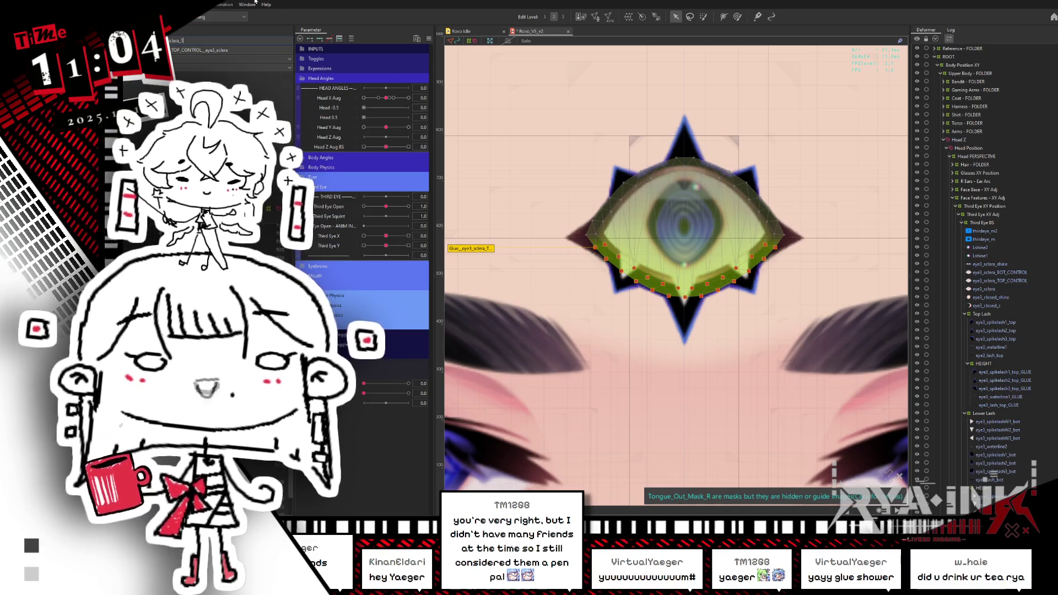
{"action": "key", "text": "BackSpace"}
{"action": "key", "text": "BackSpace"}
{"action": "key", "text": "BackSpace"}
{"action": "type", "text": "ot"}
{"action": "key", "text": "Return"}
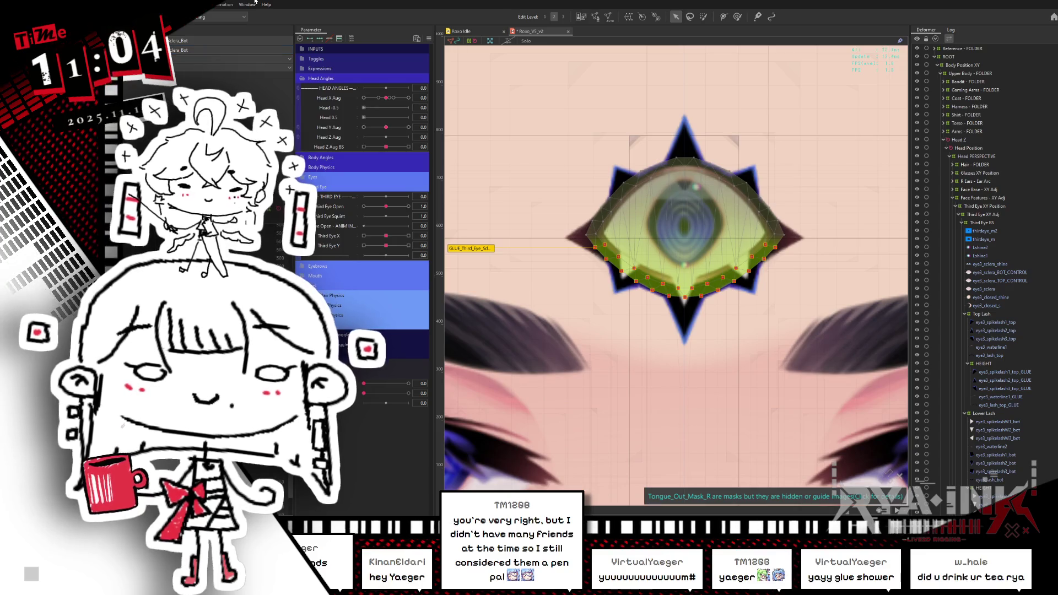
{"action": "left_click", "coordinate": [684, 163]}
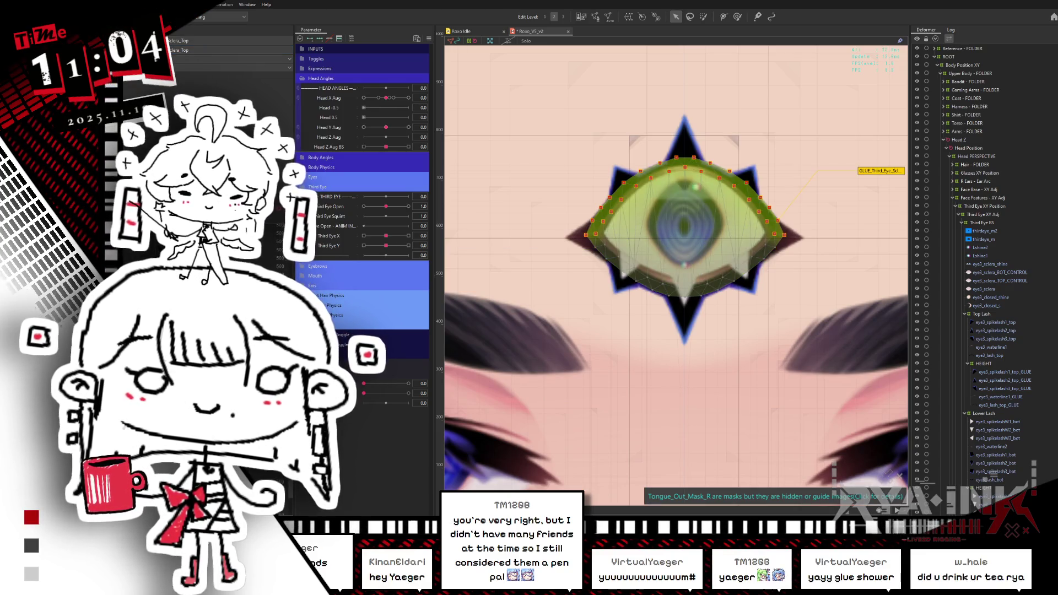
{"action": "left_click", "coordinate": [685, 289], "text": "shift"}
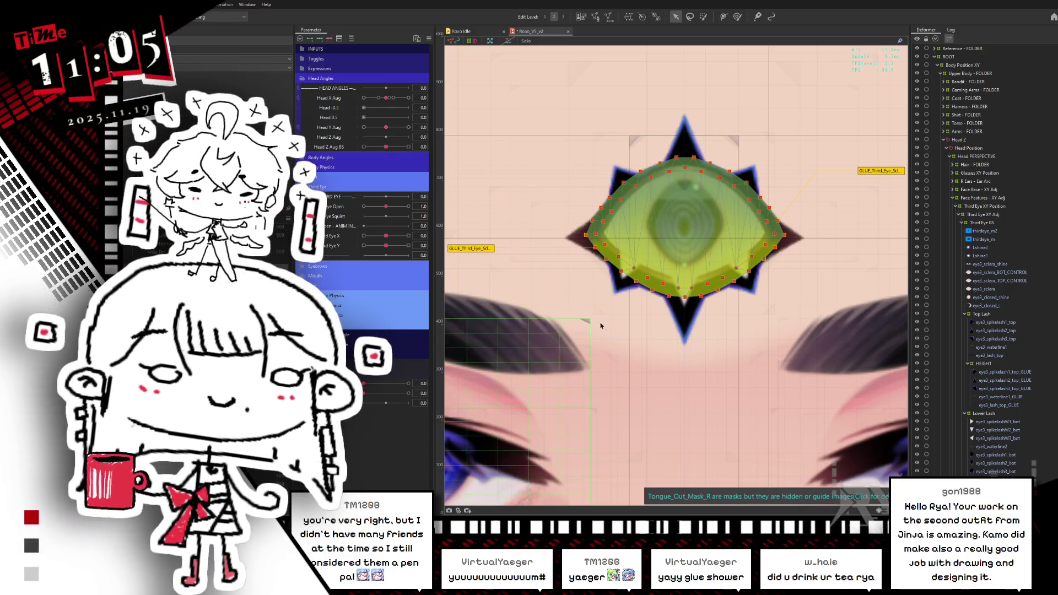
Rename the lower and upper sclera glues to begin with Glue_Third_Eye instead of GLUE.
{"action": "left_click", "coordinate": [683, 276]}
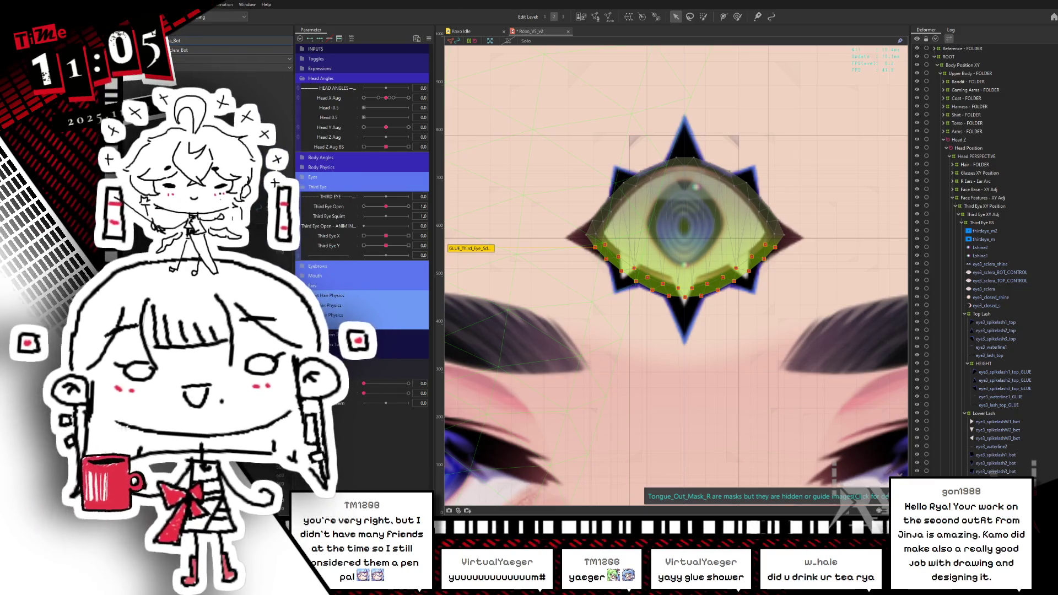
{"action": "left_click", "coordinate": [178, 40]}
{"action": "key", "text": "Return"}
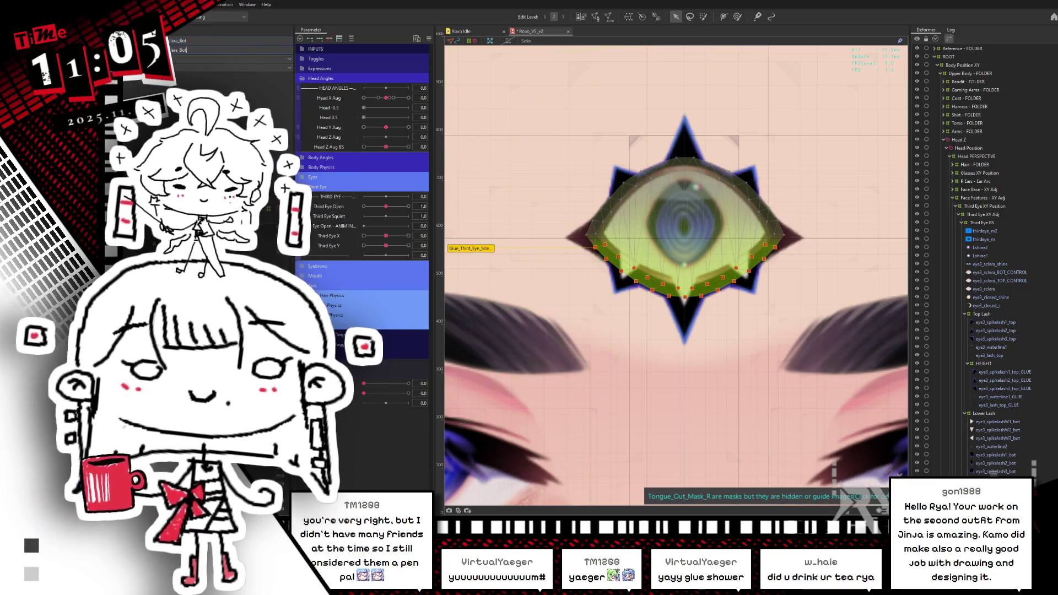
{"action": "left_click", "coordinate": [684, 177]}
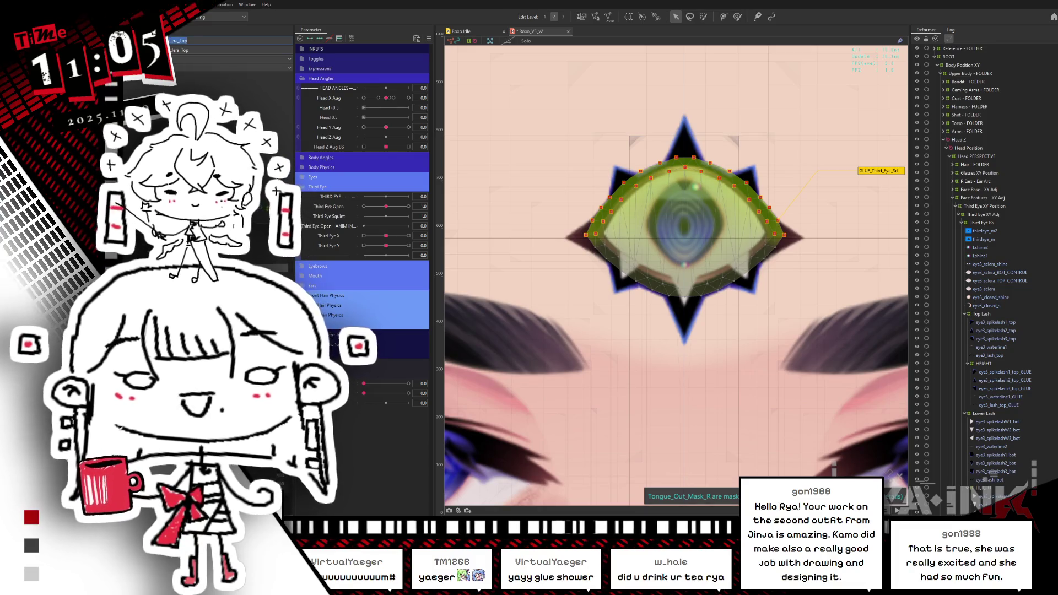
{"action": "left_click", "coordinate": [185, 51]}
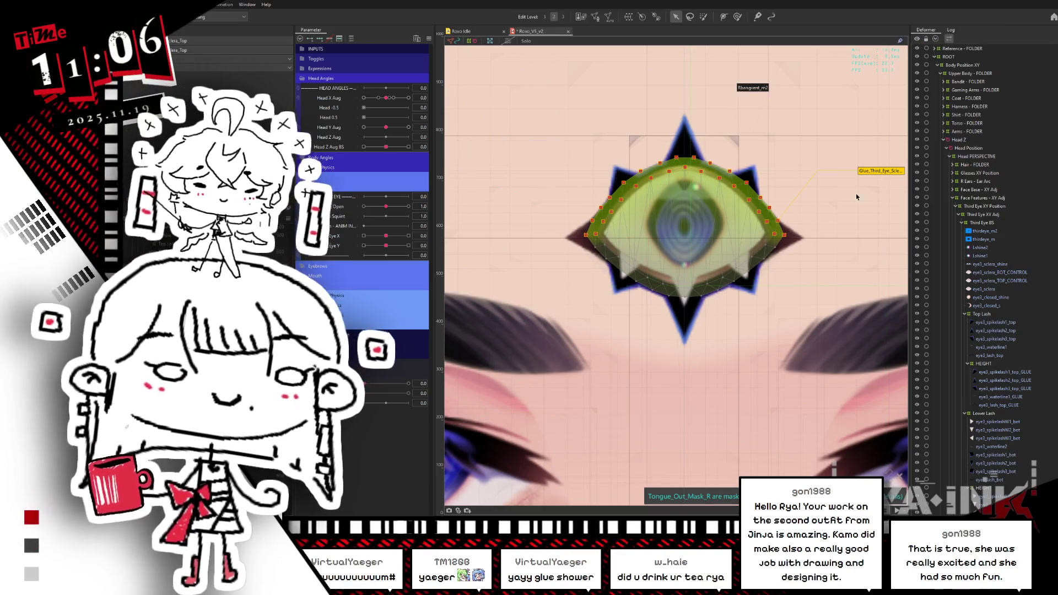
{"action": "key", "text": "b"}
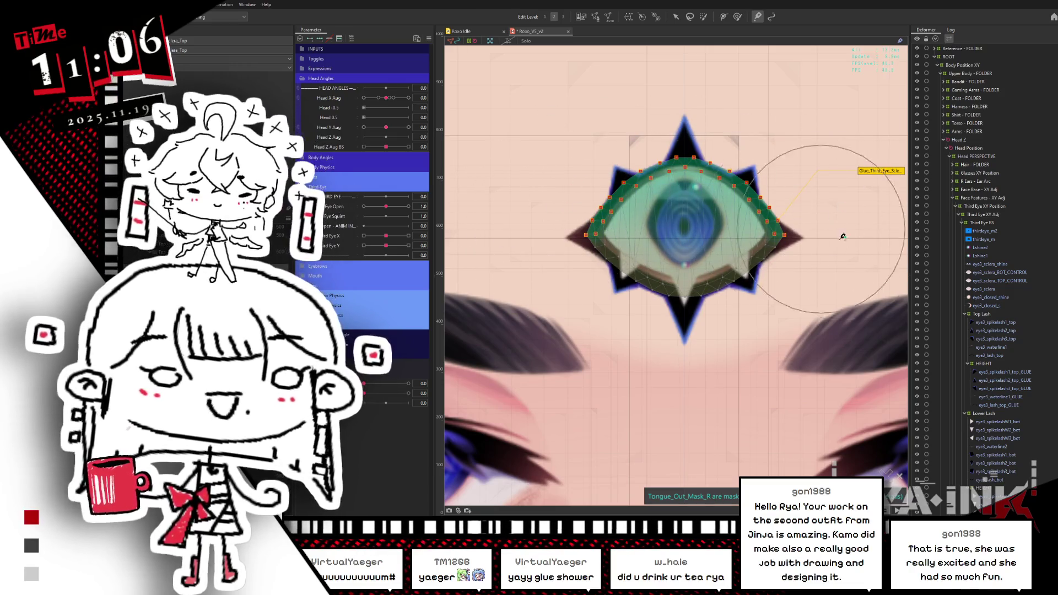
Move eye3_sclera_TOP_CONTROL into Top Lash, close the eye to 0.7, and paint upper glue weights.
{"action": "left_click_drag", "start_coordinate": [1001, 280], "coordinate": [991, 317]}
{"action": "left_click", "coordinate": [986, 306]}
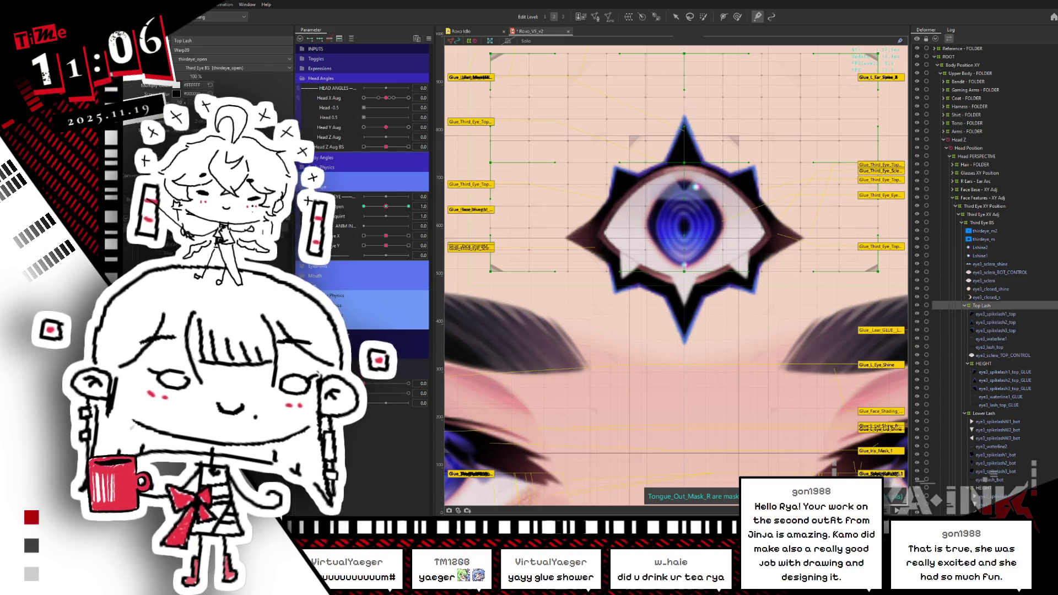
{"action": "left_click_drag", "start_coordinate": [408, 206], "coordinate": [378, 206]}
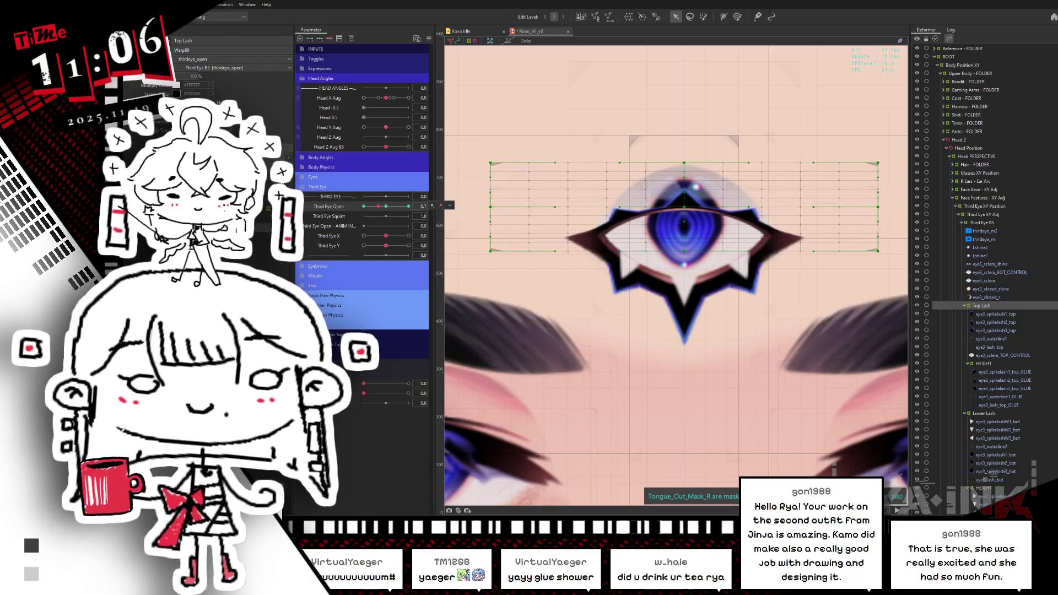
{"action": "left_click", "coordinate": [684, 182]}
{"action": "key", "text": "b"}
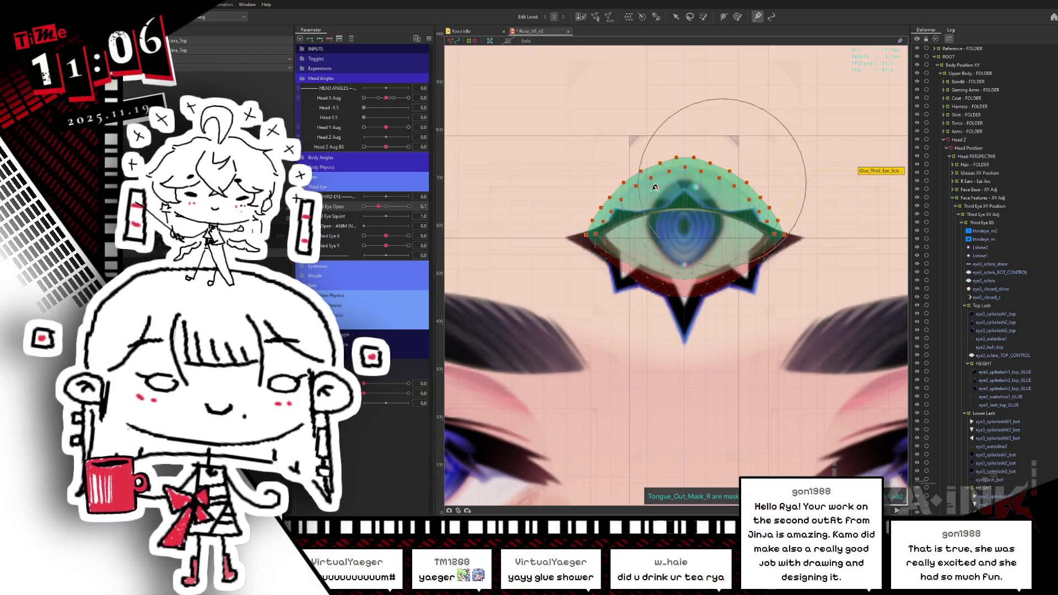
{"action": "left_click_drag", "start_coordinate": [679, 185], "coordinate": [717, 199]}
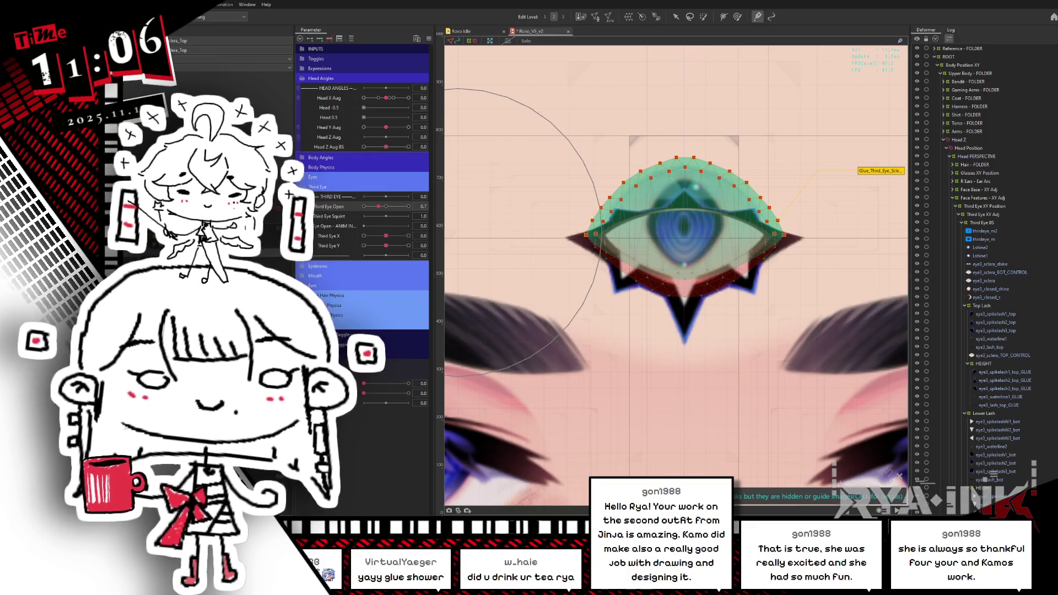
Repaint the upper sclera glue weights along its arc, test the blink, and return TOP_CONTROL beside BOT_CONTROL.
{"action": "left_click", "coordinate": [684, 264]}
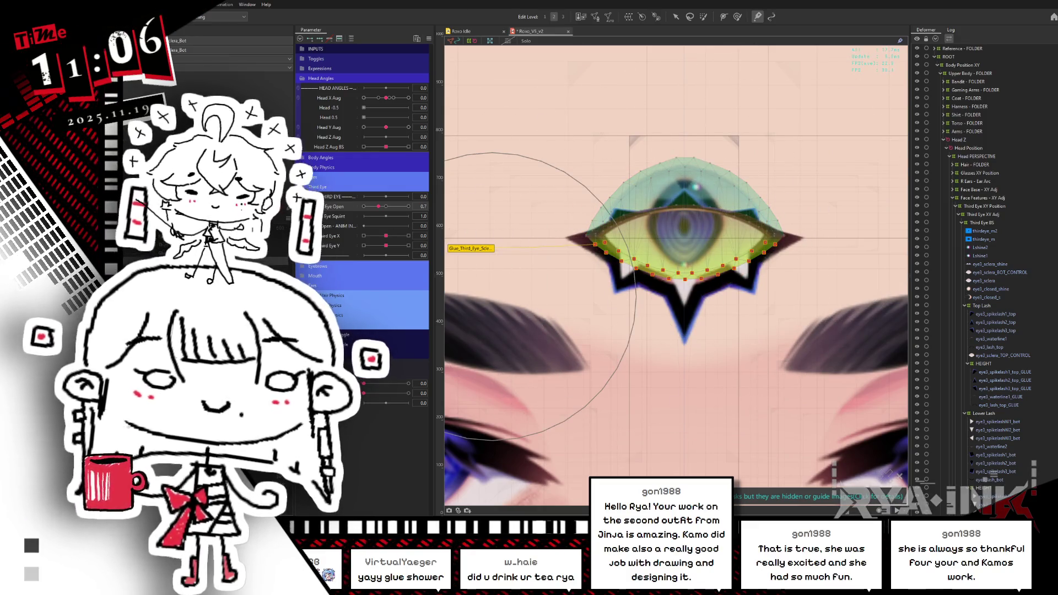
{"action": "left_click", "coordinate": [684, 182]}
{"action": "left_click", "coordinate": [684, 182]}
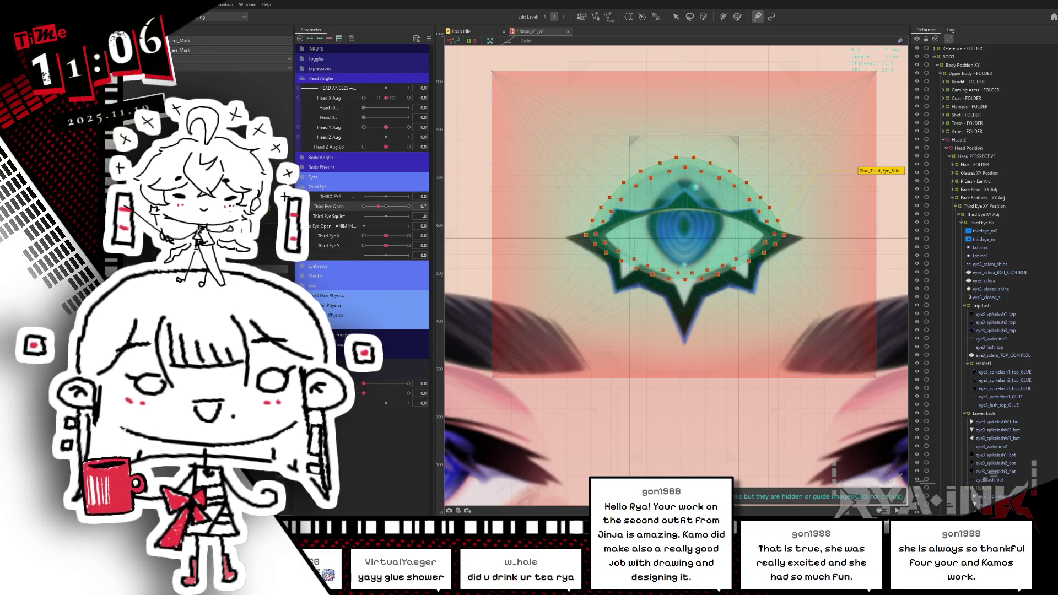
{"action": "left_click", "coordinate": [684, 182]}
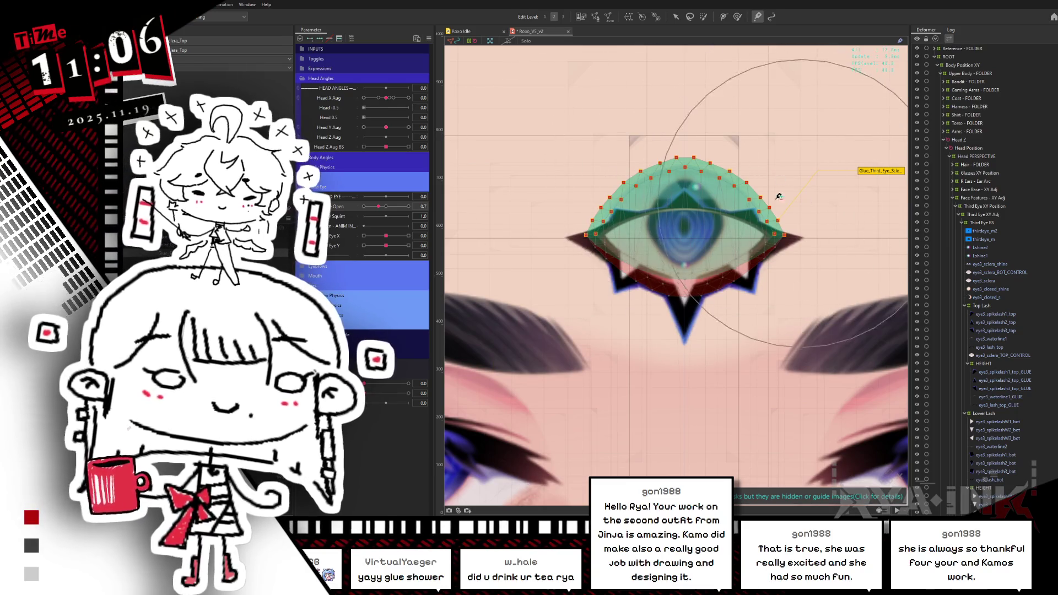
{"action": "left_click_drag", "start_coordinate": [665, 198], "coordinate": [673, 188]}
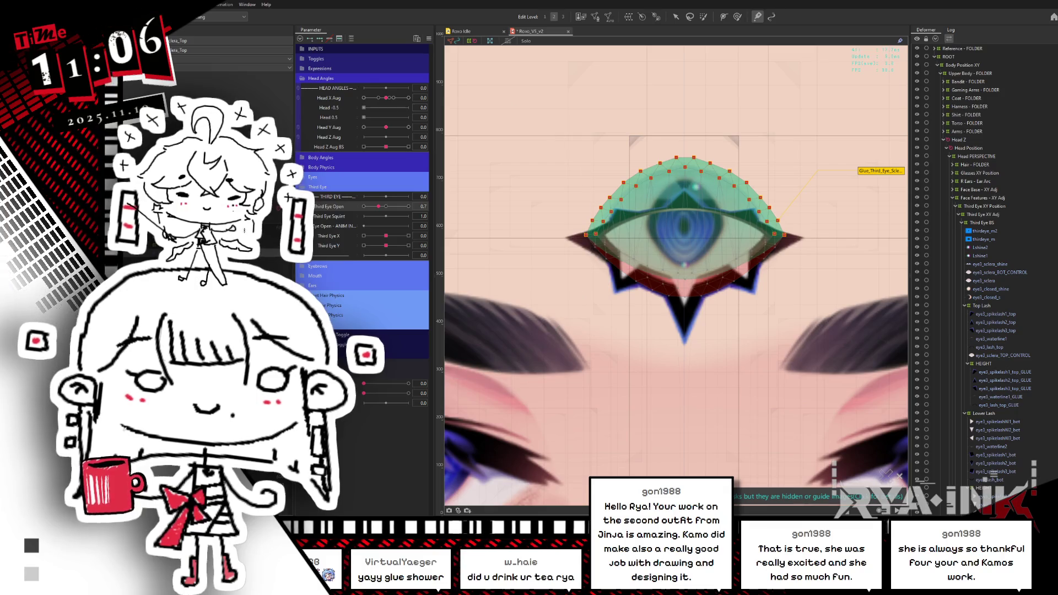
{"action": "mouse_move", "coordinate": [378, 206]}
{"action": "left_mouse_down"}
{"action": "mouse_move", "coordinate": [364, 221]}
{"action": "mouse_move", "coordinate": [387, 208]}
{"action": "left_mouse_up"}
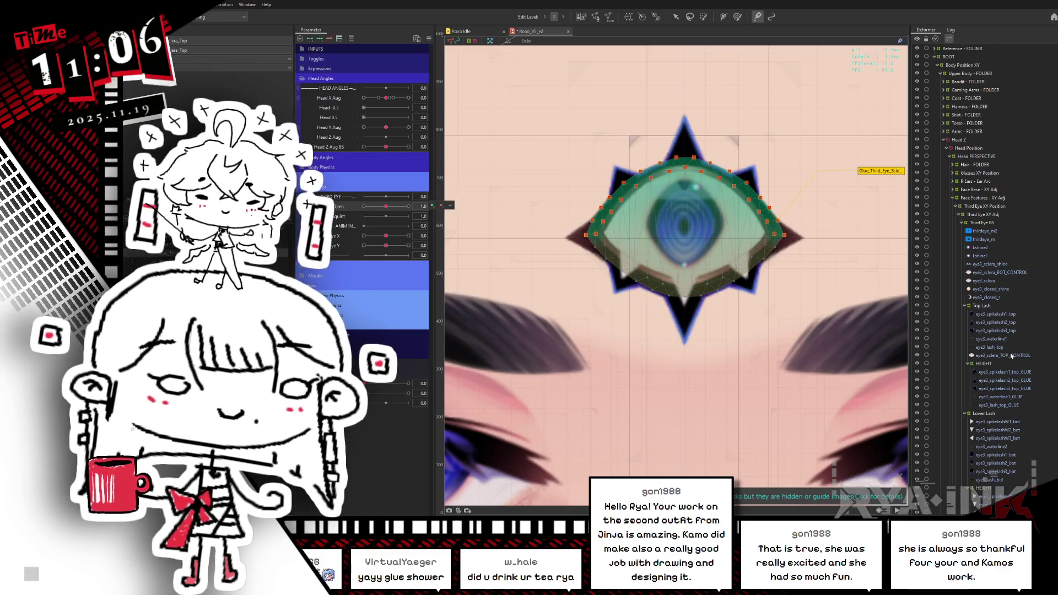
{"action": "left_click", "coordinate": [1012, 355]}
{"action": "mouse_move", "coordinate": [1011, 357]}
{"action": "left_mouse_down"}
{"action": "mouse_move", "coordinate": [1012, 276]}
{"action": "mouse_move", "coordinate": [987, 314]}
{"action": "left_mouse_up"}
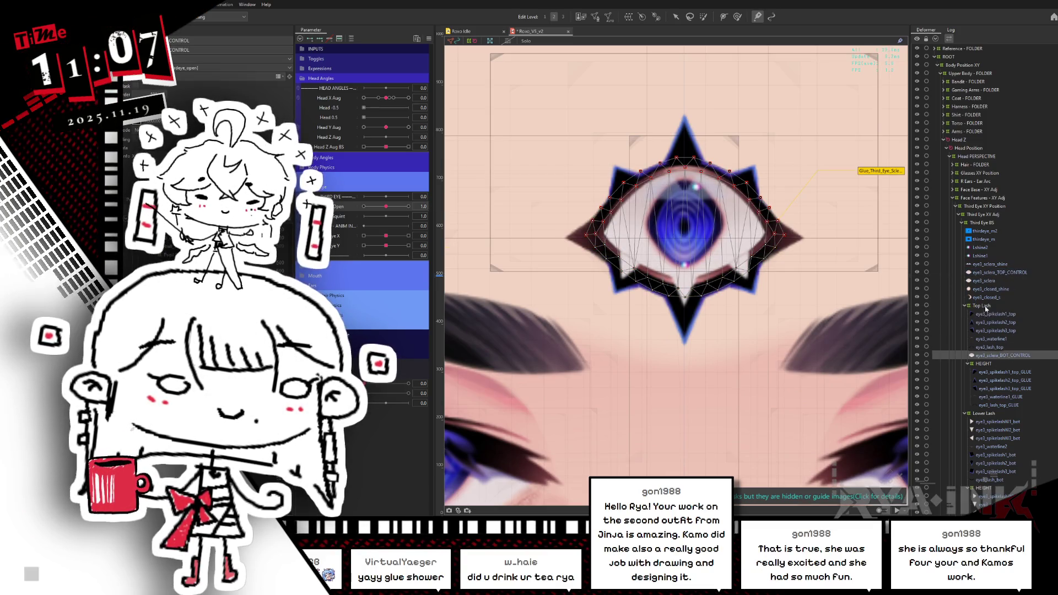
Select the top lash line and set Third Eye Open to 0.7 to check its arch.
{"action": "left_click_drag", "start_coordinate": [409, 206], "coordinate": [373, 206]}
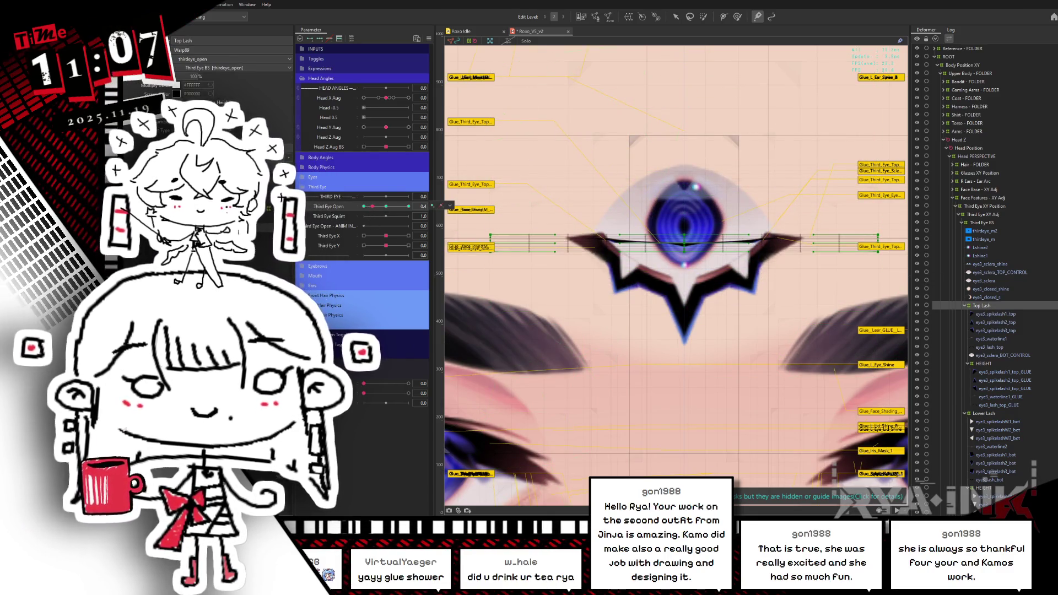
{"action": "left_click", "coordinate": [600, 231]}
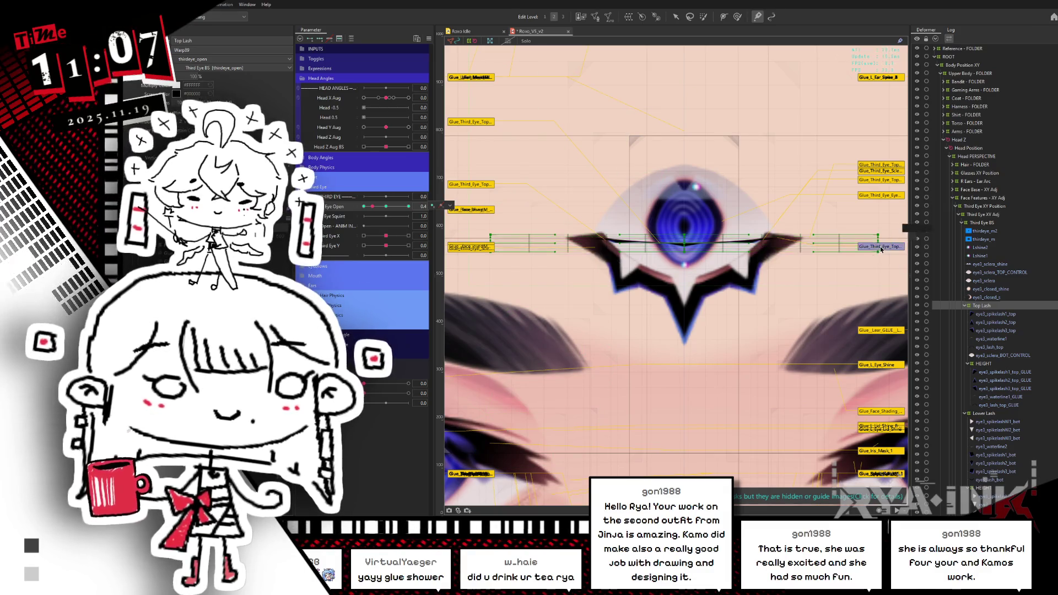
{"action": "left_click_drag", "start_coordinate": [373, 206], "coordinate": [380, 206]}
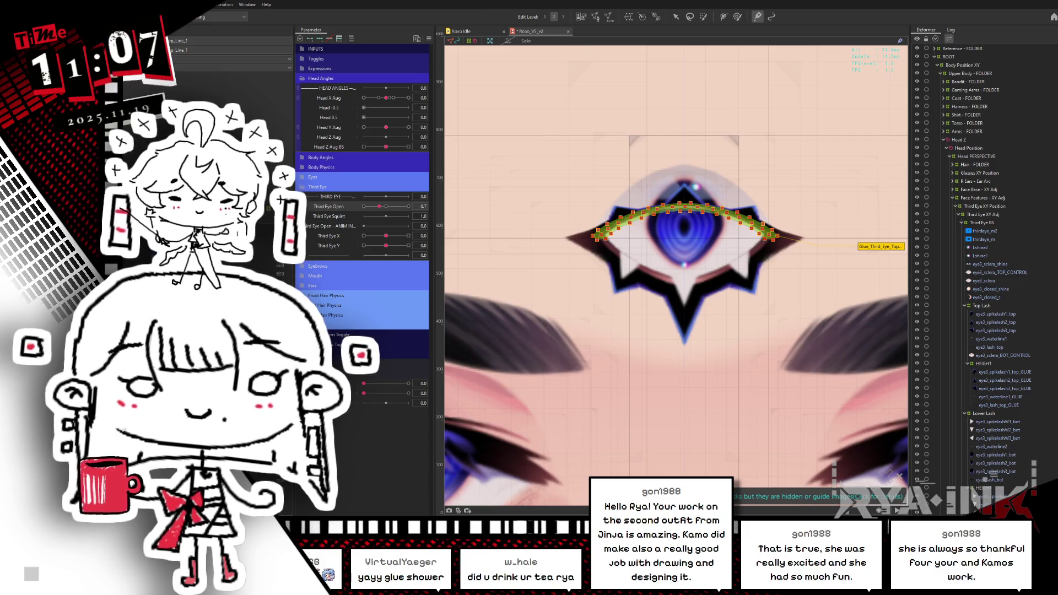
Review the sclera meshes with selection hidden, then select the Lower Lash warp deformer.
{"action": "left_click", "coordinate": [662, 276]}
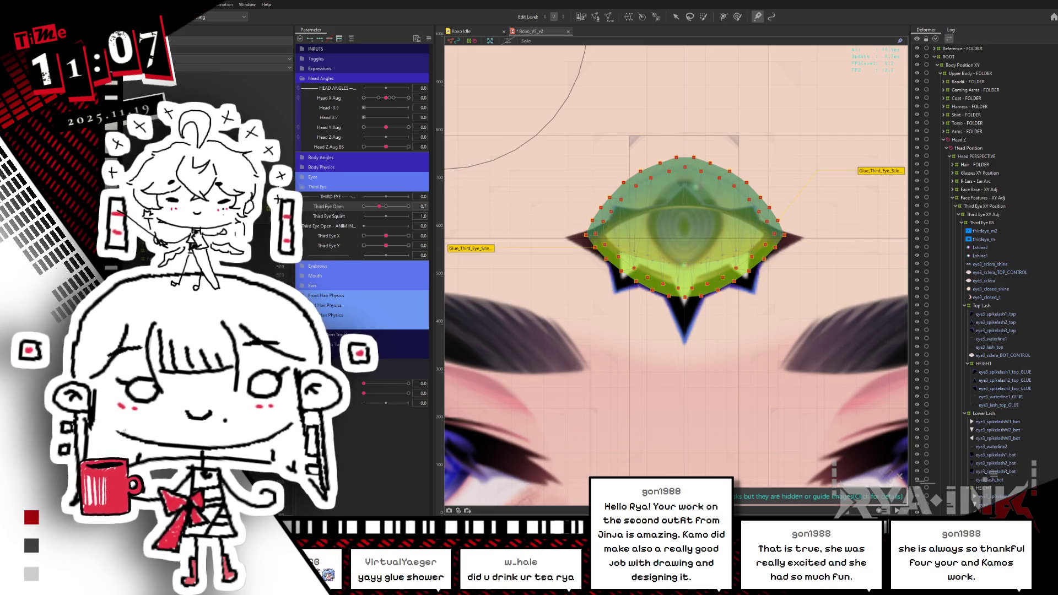
{"action": "left_click", "coordinate": [612, 215]}
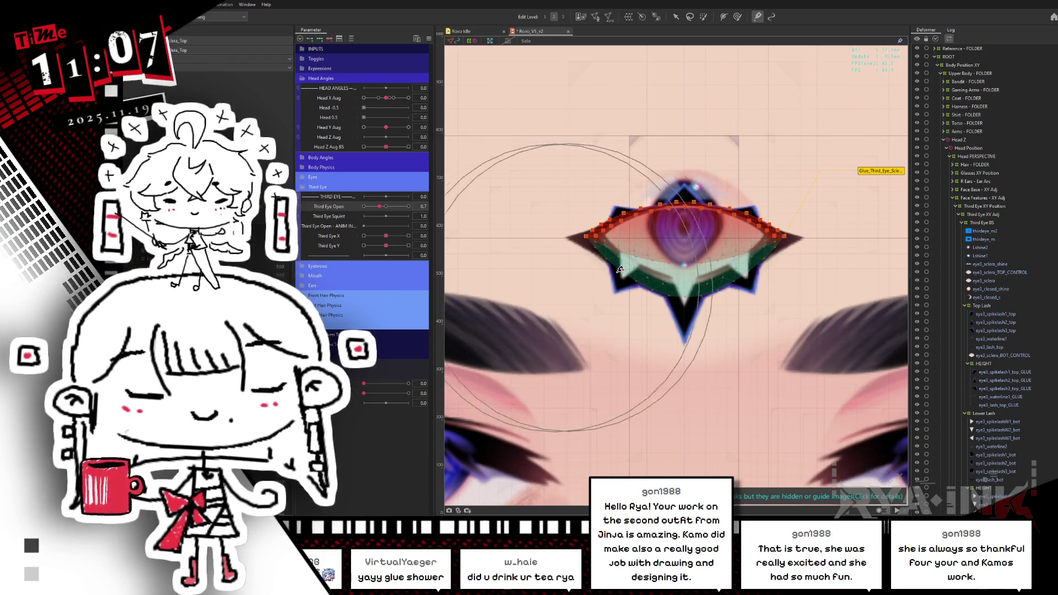
{"action": "key", "text": "ctrl+h"}
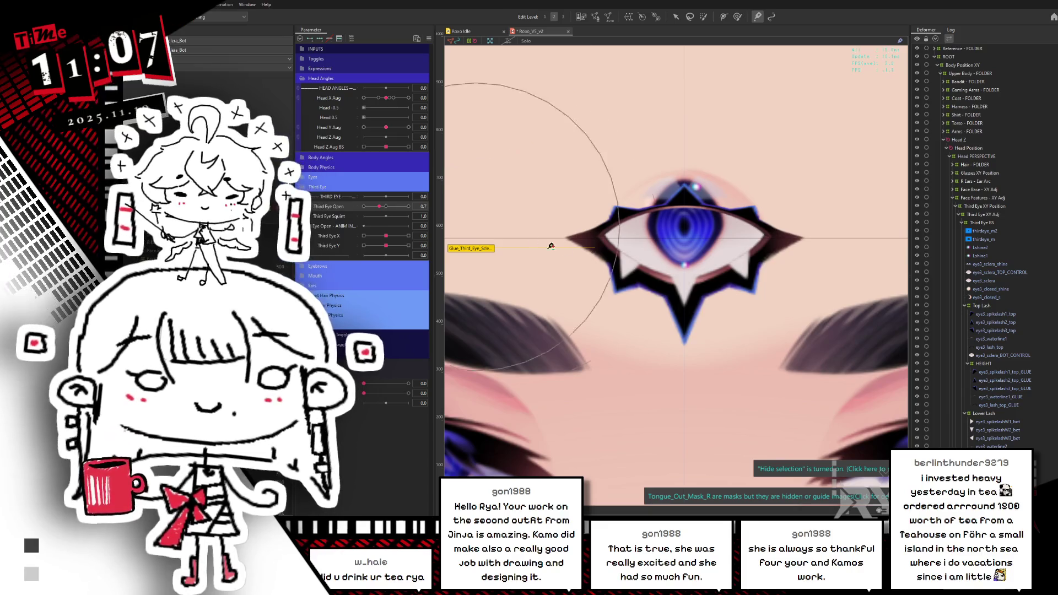
{"action": "left_click", "coordinate": [685, 288]}
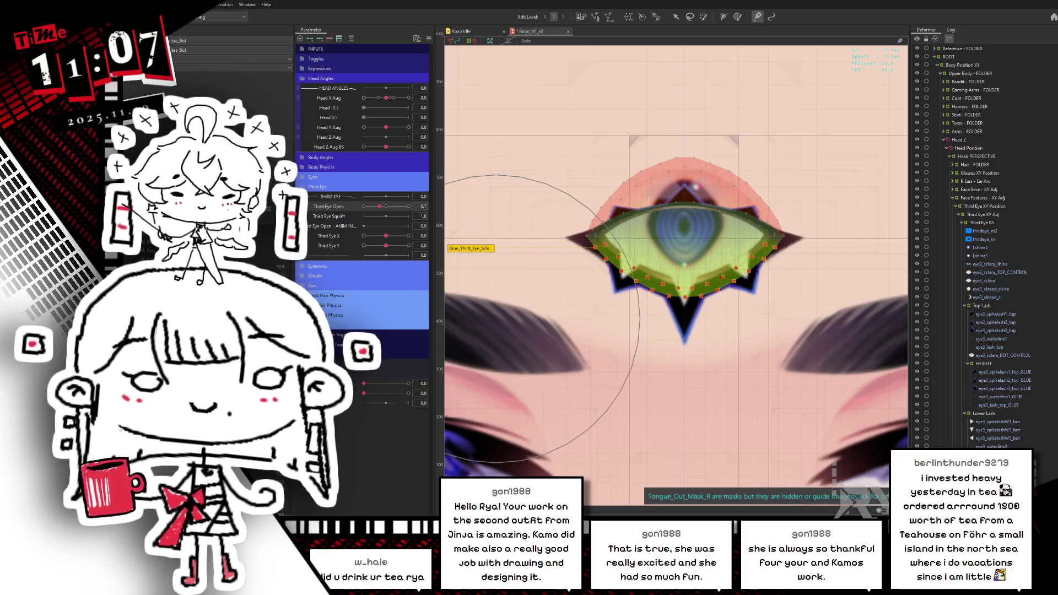
{"action": "left_click", "coordinate": [984, 413]}
{"action": "left_click", "coordinate": [677, 16]}
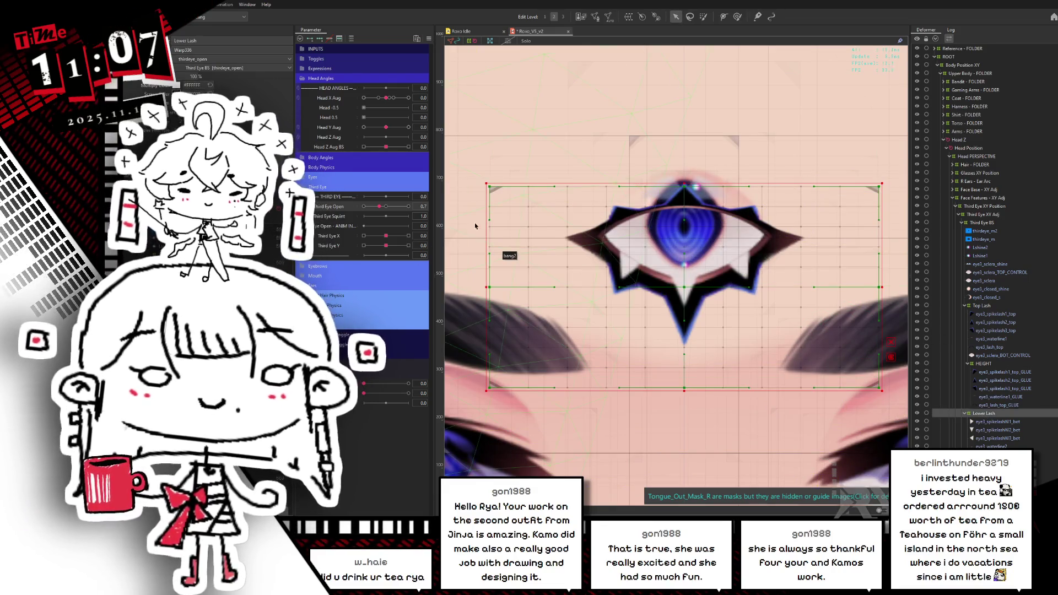
Close the third eye, move the Lower Lash warp up over it and squash its grid inward.
{"action": "left_click_drag", "start_coordinate": [380, 206], "coordinate": [351, 216]}
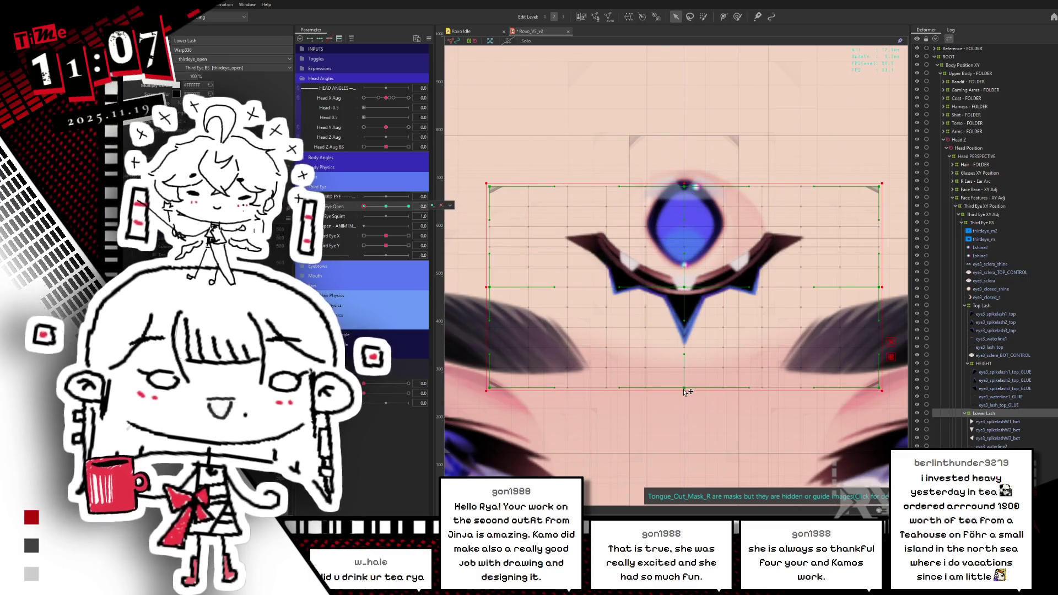
{"action": "left_click_drag", "start_coordinate": [685, 391], "coordinate": [685, 390]}
{"action": "key", "text": "ctrl+z"}
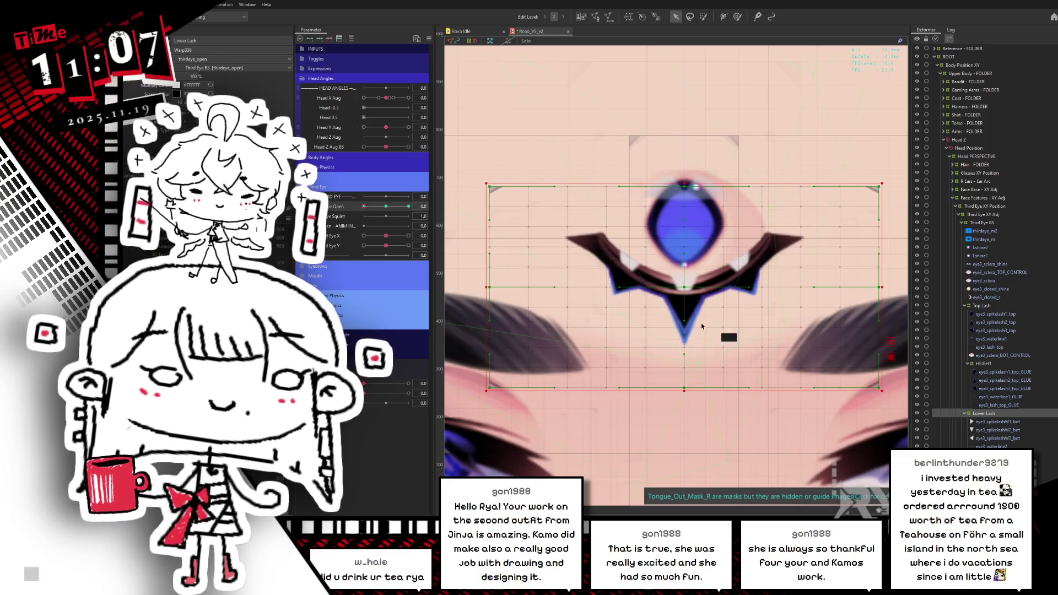
{"action": "left_click_drag", "start_coordinate": [684, 286], "coordinate": [690, 238]}
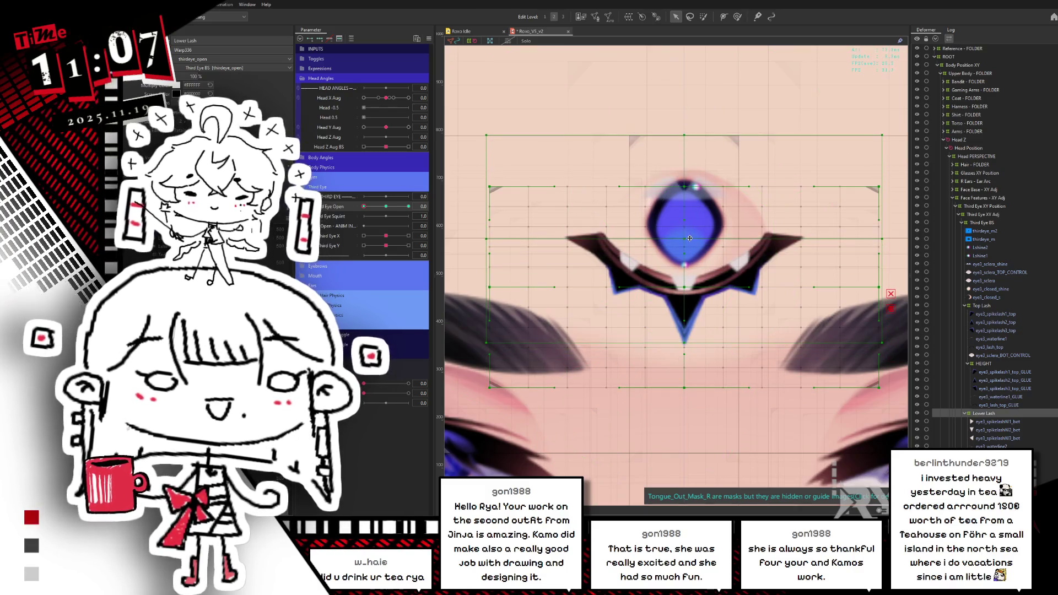
{"action": "left_click_drag", "start_coordinate": [685, 344], "coordinate": [711, 285]}
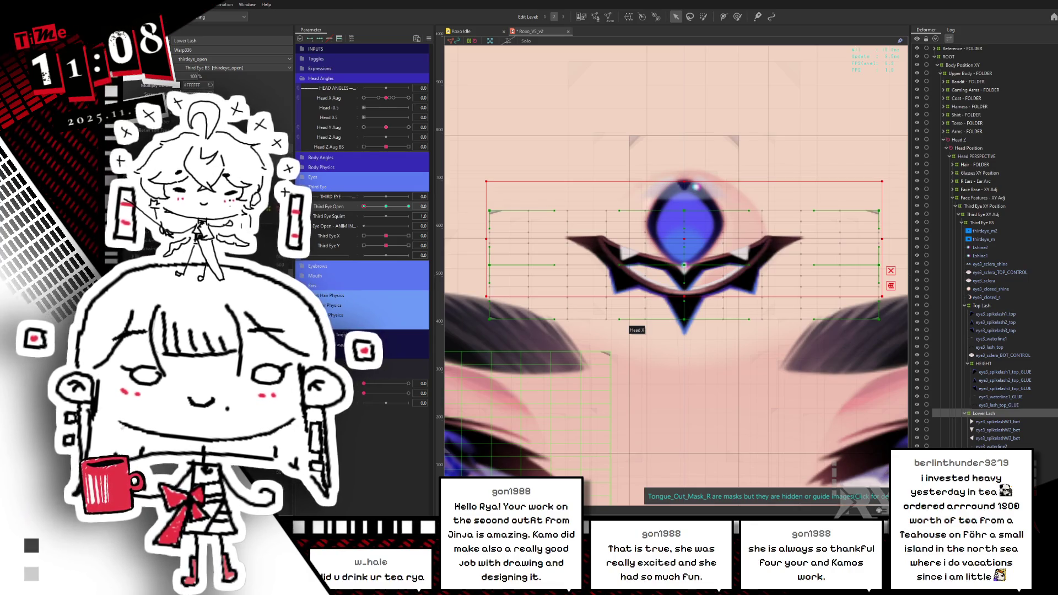
Brush the third eye's top sclera mesh into an open shape and select the bottom sclera mesh.
{"action": "left_click", "coordinate": [708, 283]}
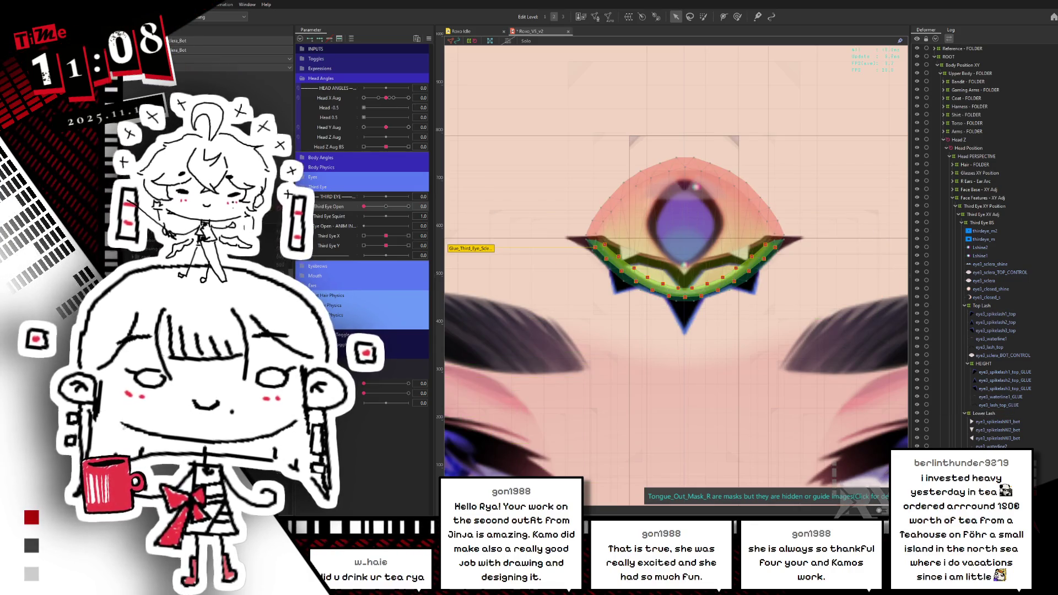
{"action": "left_click", "coordinate": [759, 17]}
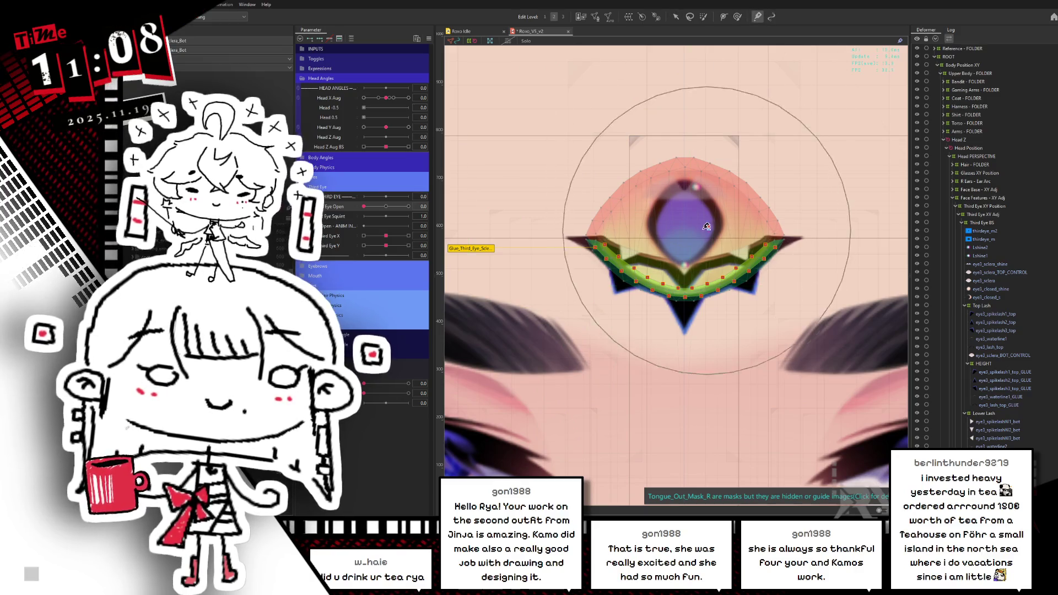
{"action": "left_click", "coordinate": [727, 297]}
{"action": "mouse_move", "coordinate": [727, 296]}
{"action": "left_mouse_down"}
{"action": "mouse_move", "coordinate": [684, 309]}
{"action": "mouse_move", "coordinate": [634, 270]}
{"action": "mouse_move", "coordinate": [542, 227]}
{"action": "left_mouse_up"}
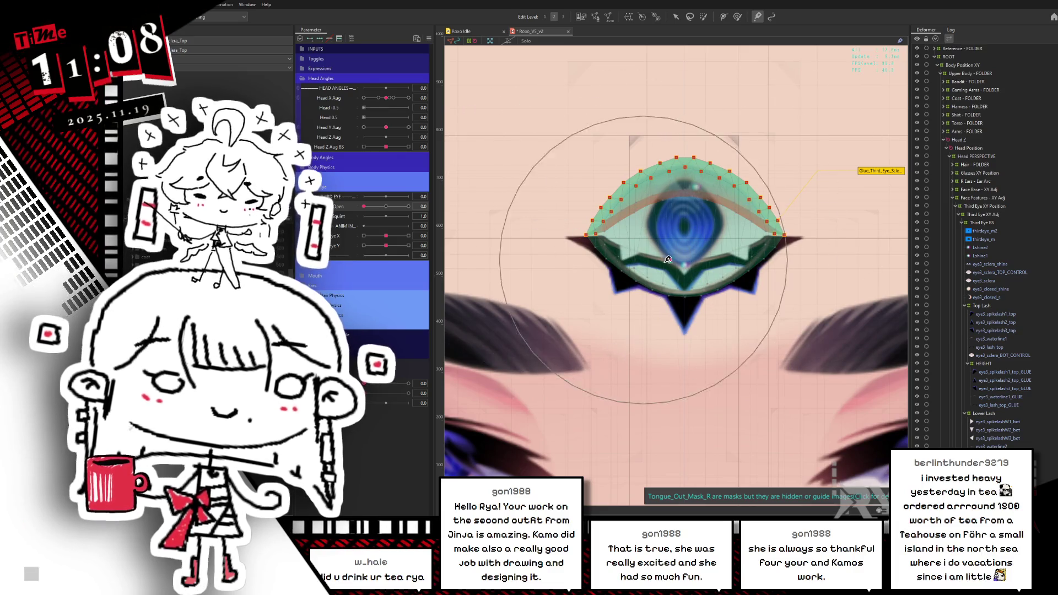
{"action": "left_click", "coordinate": [684, 286]}
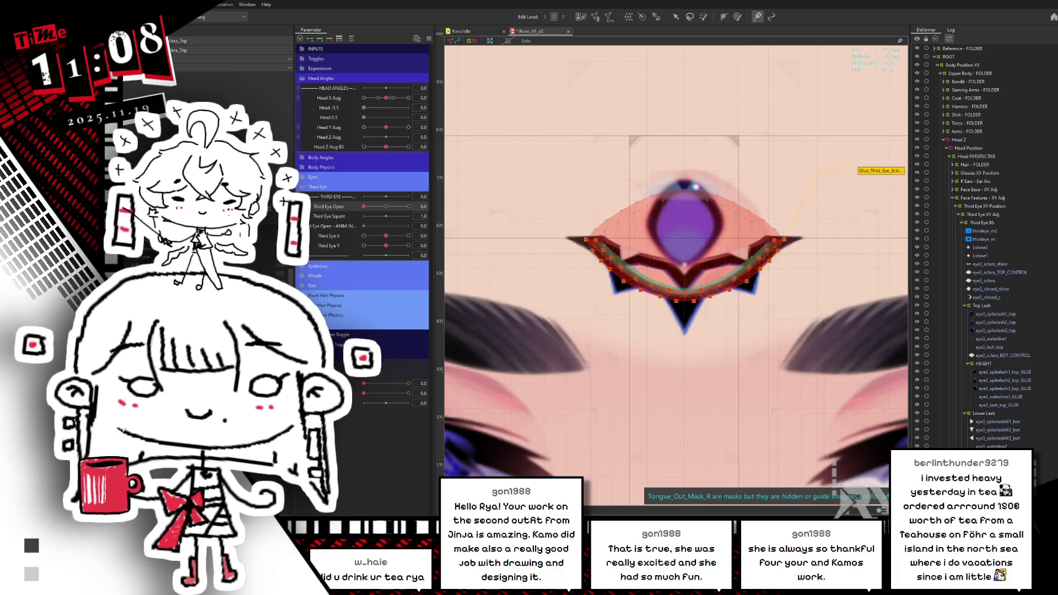
{"action": "left_click", "coordinate": [684, 281]}
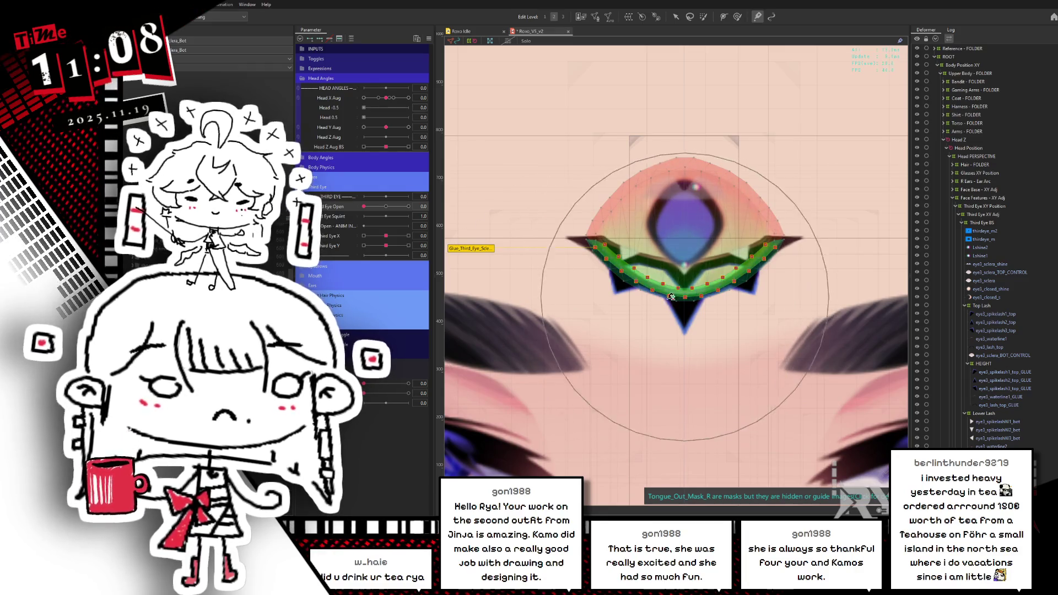
Set Third Eye Open to 0.4 and test the opening against the sclera meshes.
{"action": "mouse_move", "coordinate": [364, 207]}
{"action": "left_mouse_down"}
{"action": "mouse_move", "coordinate": [409, 206]}
{"action": "mouse_move", "coordinate": [372, 206]}
{"action": "left_mouse_up"}
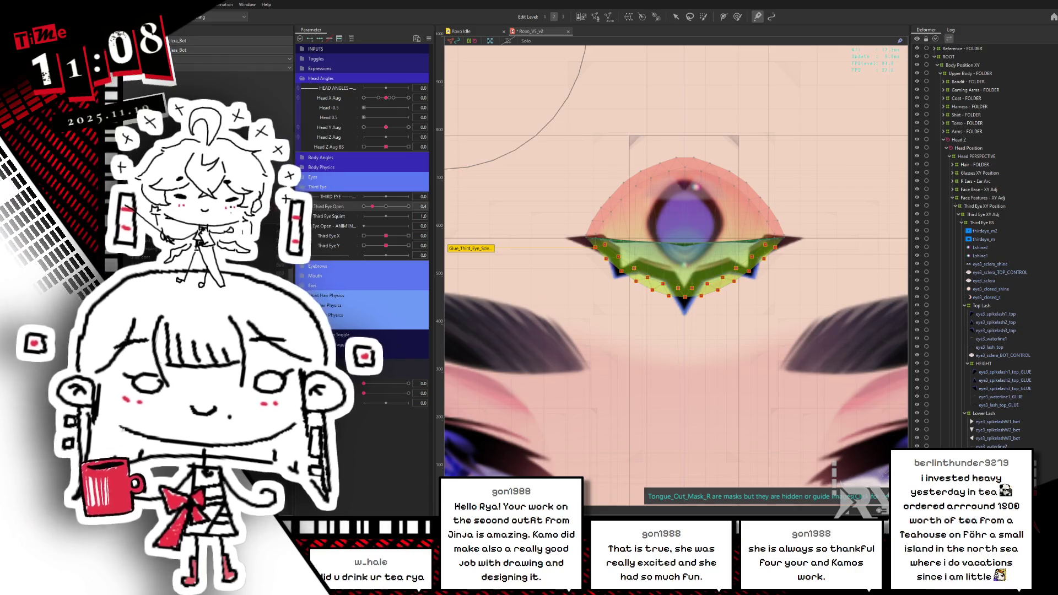
{"action": "left_click", "coordinate": [684, 232]}
{"action": "left_click", "coordinate": [684, 270]}
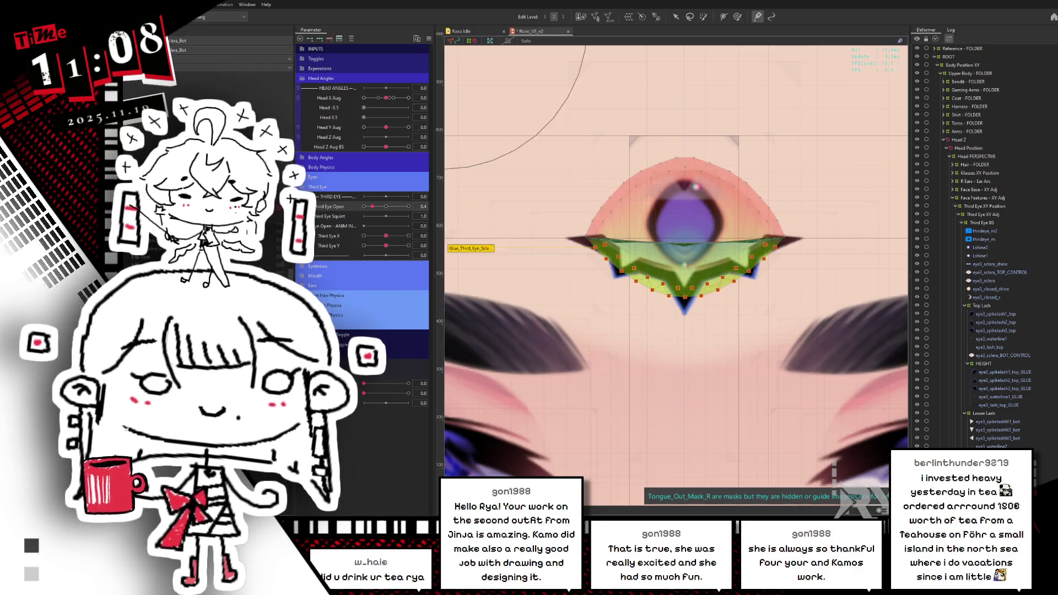
{"action": "mouse_move", "coordinate": [373, 206]}
{"action": "left_mouse_down"}
{"action": "mouse_move", "coordinate": [397, 206]}
{"action": "mouse_move", "coordinate": [380, 207]}
{"action": "left_mouse_up"}
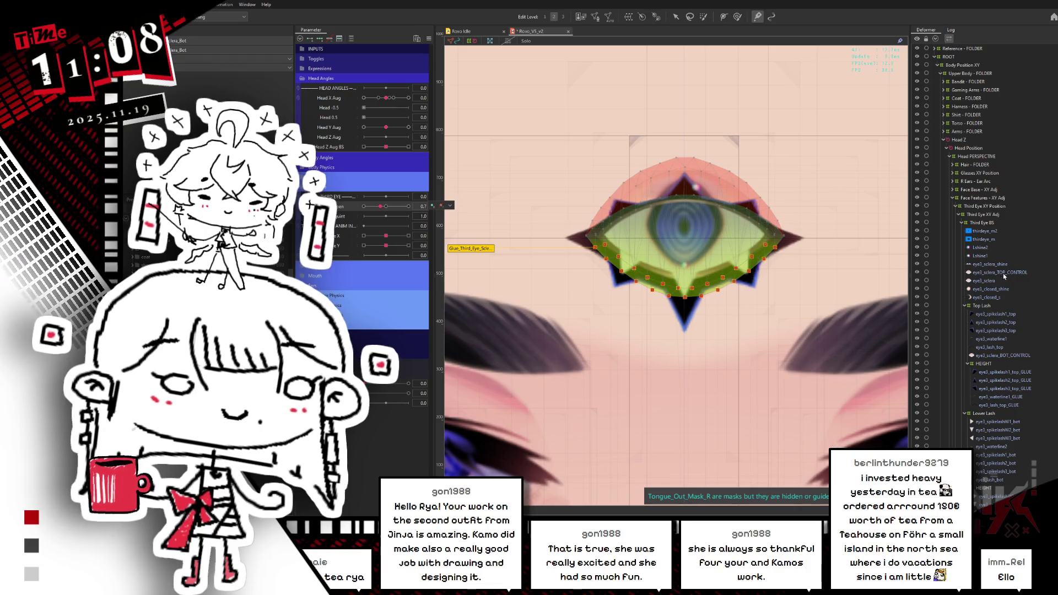
Move eye3_sclera_TOP_CONTROL below eye3_lash_bot in the Deformer tree.
{"action": "left_click", "coordinate": [1003, 273]}
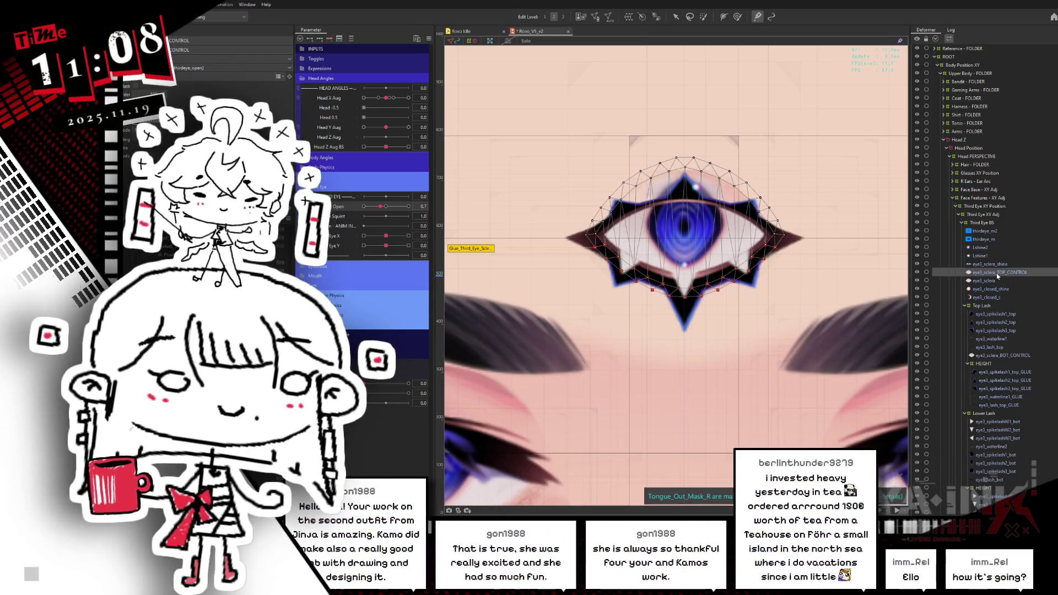
{"action": "left_click", "coordinate": [388, 207]}
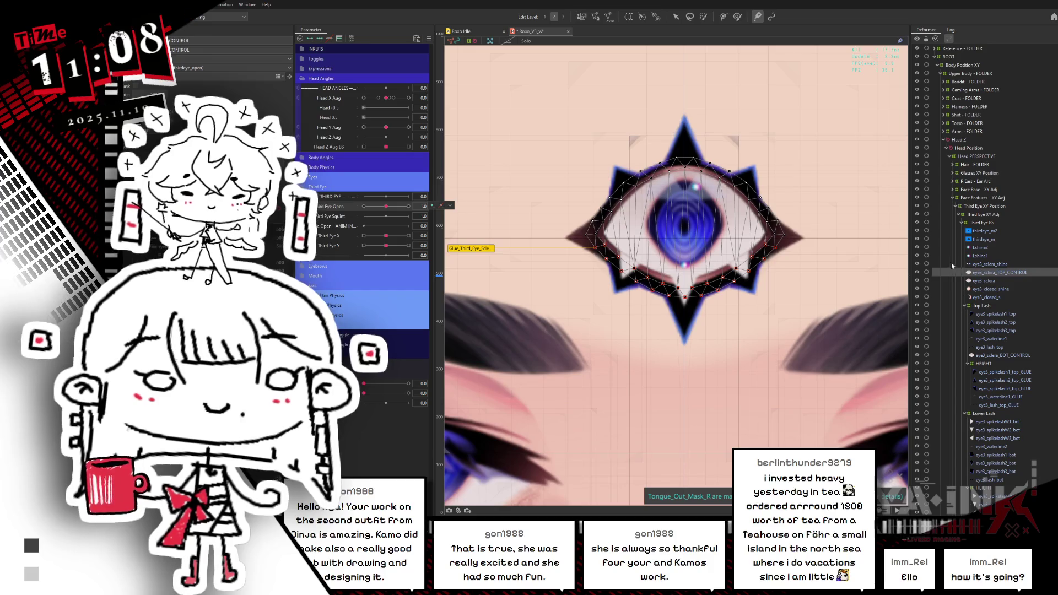
{"action": "left_click_drag", "start_coordinate": [1002, 425], "coordinate": [993, 478]}
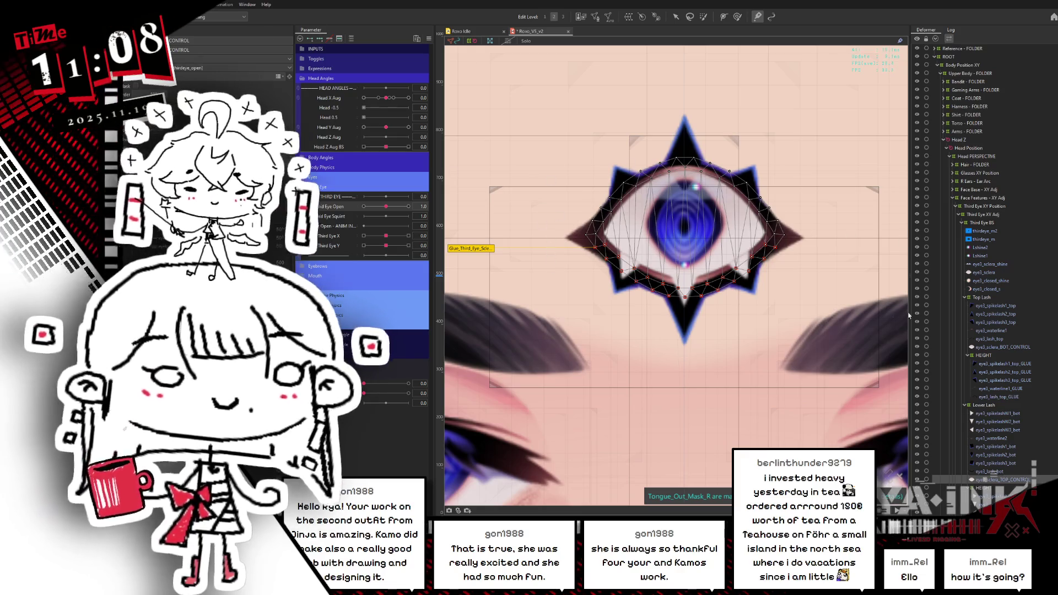
At Third Eye Open 0, push the lower sclera contour up and test the blink.
{"action": "left_click_drag", "start_coordinate": [386, 206], "coordinate": [358, 209]}
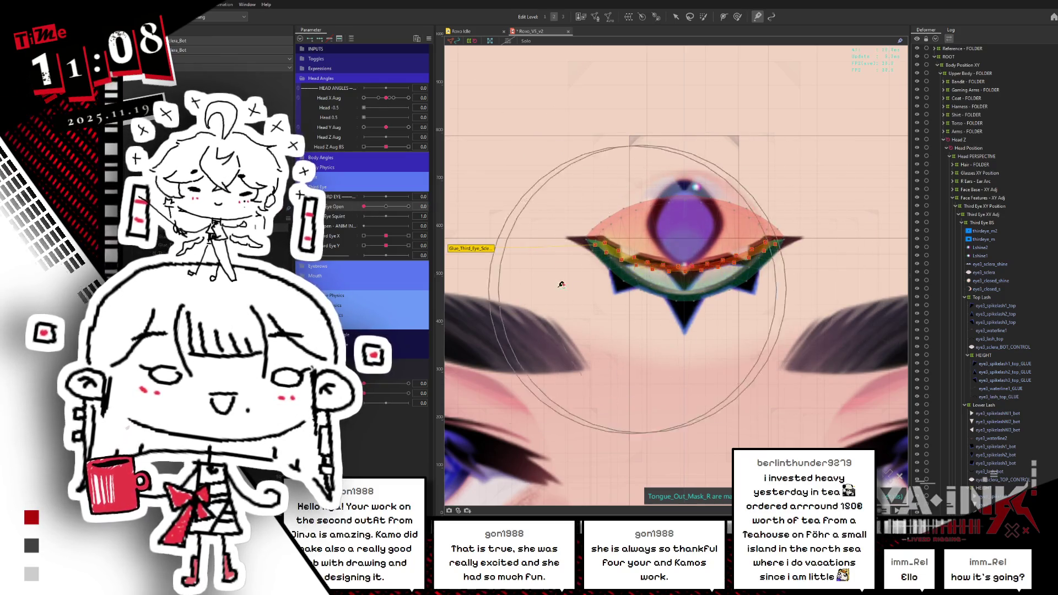
{"action": "left_click_drag", "start_coordinate": [574, 286], "coordinate": [627, 260]}
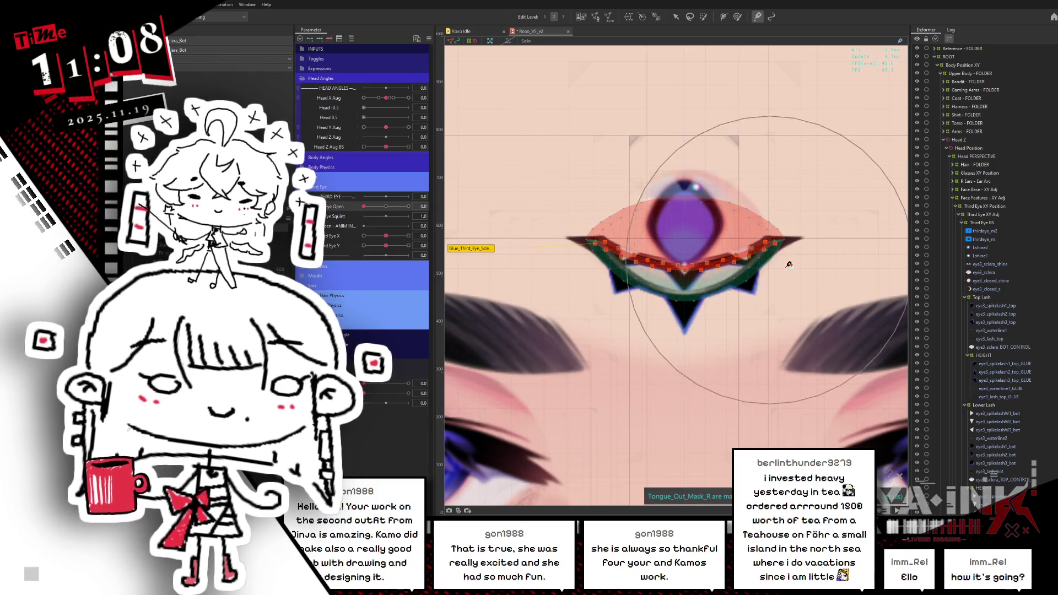
{"action": "left_click", "coordinate": [800, 223]}
{"action": "mouse_move", "coordinate": [364, 206]}
{"action": "left_mouse_down"}
{"action": "mouse_move", "coordinate": [386, 207]}
{"action": "mouse_move", "coordinate": [364, 216]}
{"action": "left_mouse_up"}
{"action": "key", "text": "ctrl+z"}
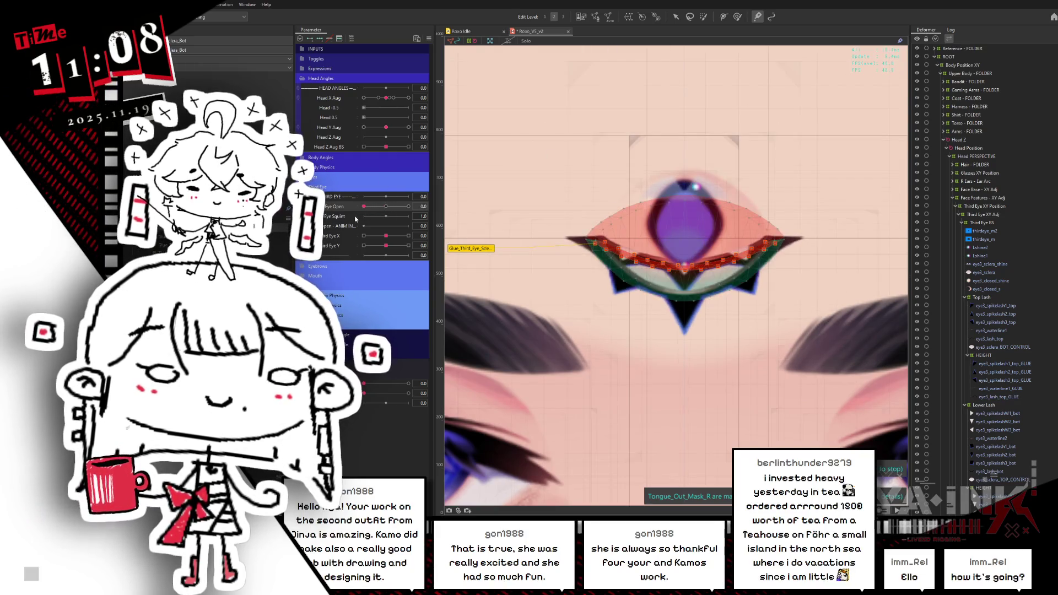
{"action": "mouse_move", "coordinate": [364, 206]}
{"action": "left_mouse_down"}
{"action": "mouse_move", "coordinate": [389, 206]}
{"action": "mouse_move", "coordinate": [368, 209]}
{"action": "mouse_move", "coordinate": [364, 229]}
{"action": "mouse_move", "coordinate": [389, 227]}
{"action": "mouse_move", "coordinate": [364, 226]}
{"action": "left_mouse_up"}
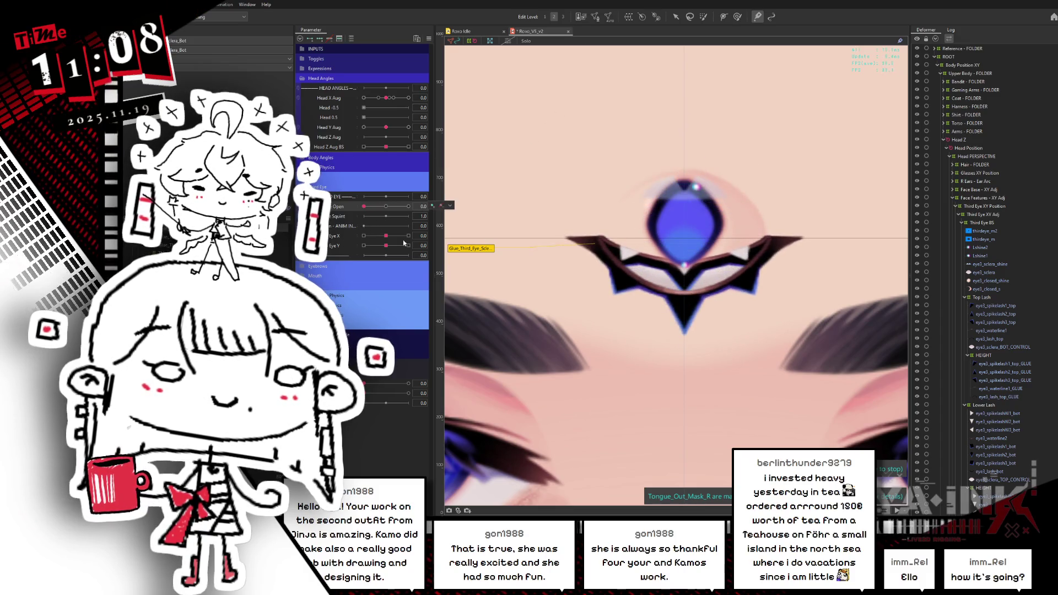
{"action": "left_click", "coordinate": [994, 242]}
Inspect the Lshine2, thirdeye_m and eye3_spikelash3_bot meshes.
{"action": "left_click", "coordinate": [994, 248]}
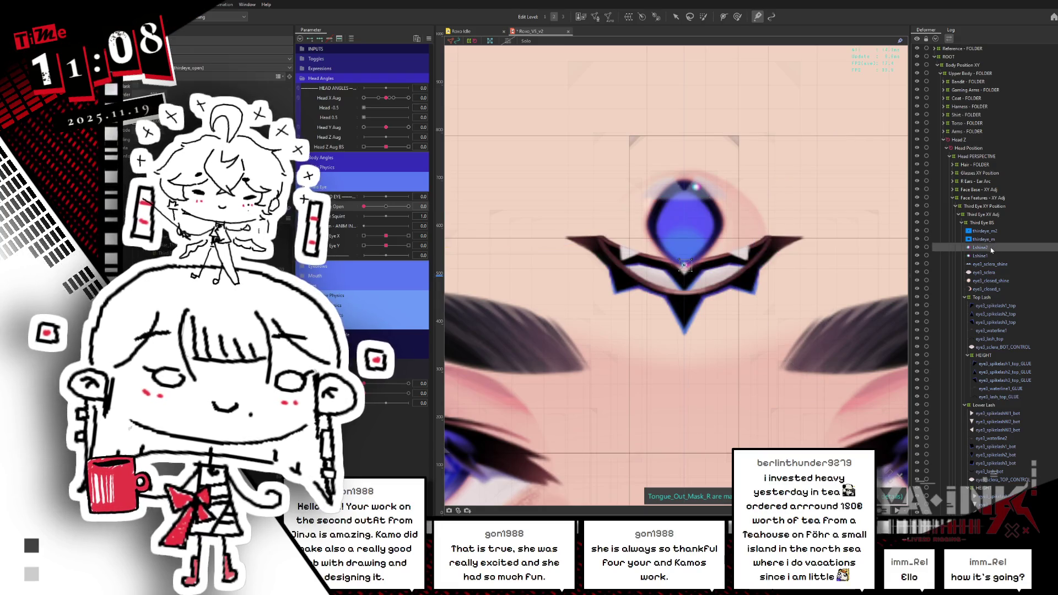
{"action": "left_click", "coordinate": [986, 240]}
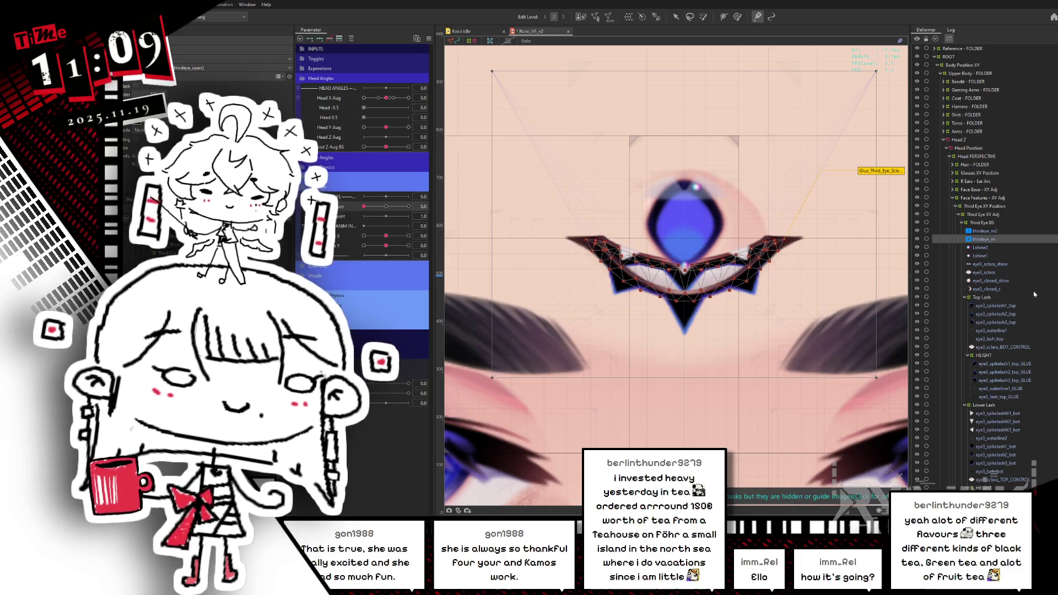
{"action": "scroll", "coordinate": [1012, 386], "scroll_direction": "down", "scroll_amount": 5}
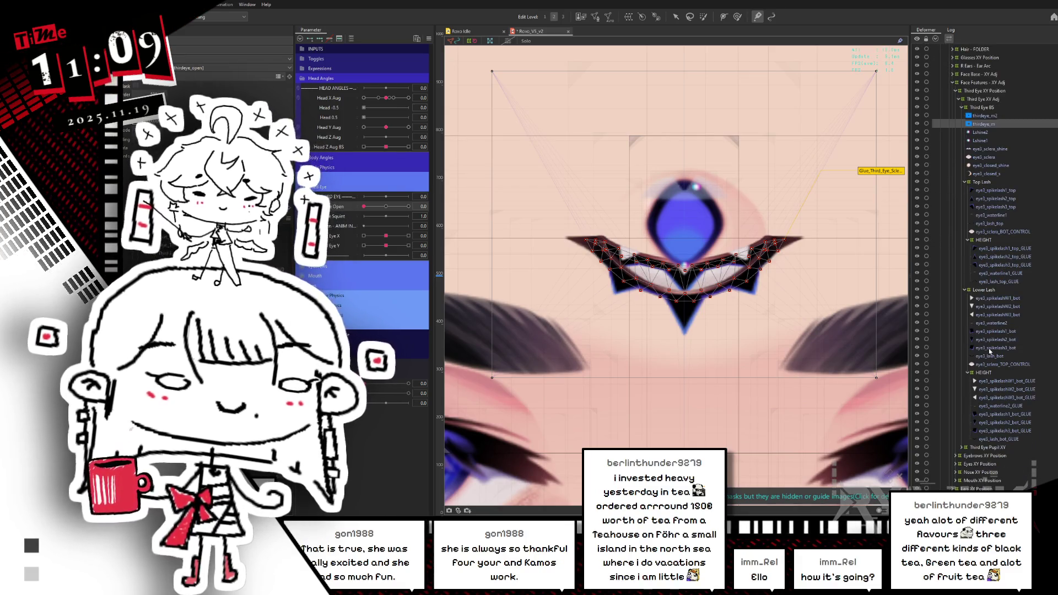
{"action": "left_click", "coordinate": [989, 347]}
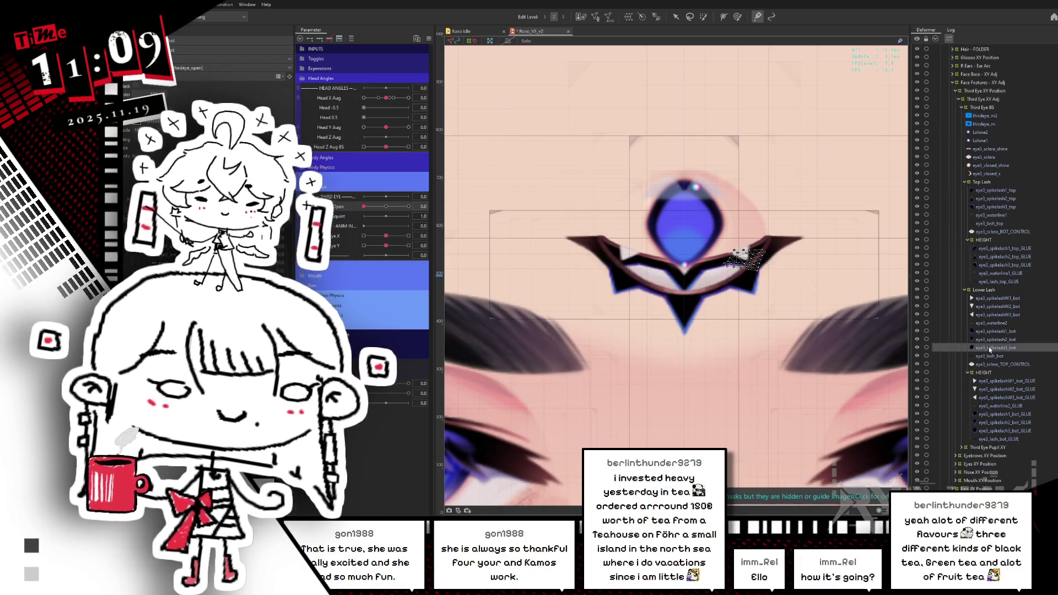
Expand Third Eye Pupil XY and inspect its Lballcolour2, Lpupil and Leyeball_detail1 layers.
{"action": "right_click", "coordinate": [986, 447]}
{"action": "left_click", "coordinate": [1002, 449]}
{"action": "scroll", "coordinate": [1009, 419], "scroll_direction": "down", "scroll_amount": 3}
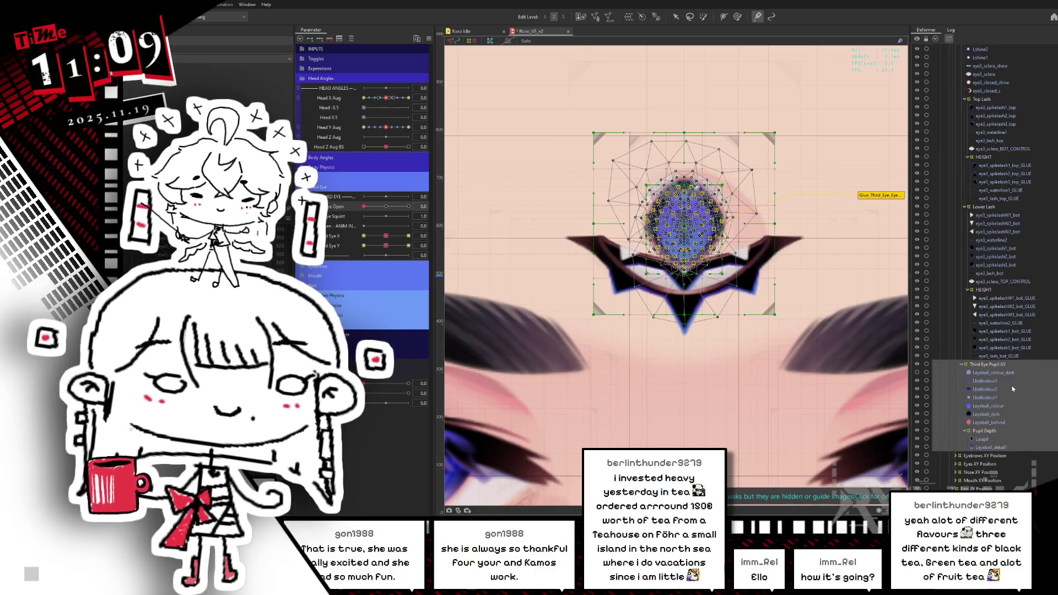
{"action": "left_click", "coordinate": [1012, 388]}
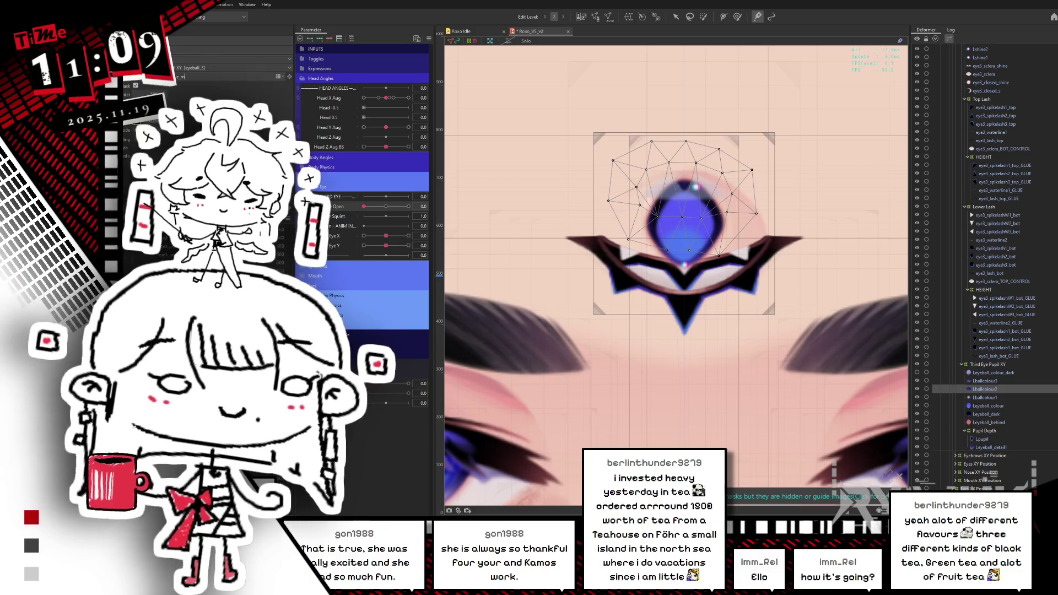
{"action": "left_click", "coordinate": [987, 440]}
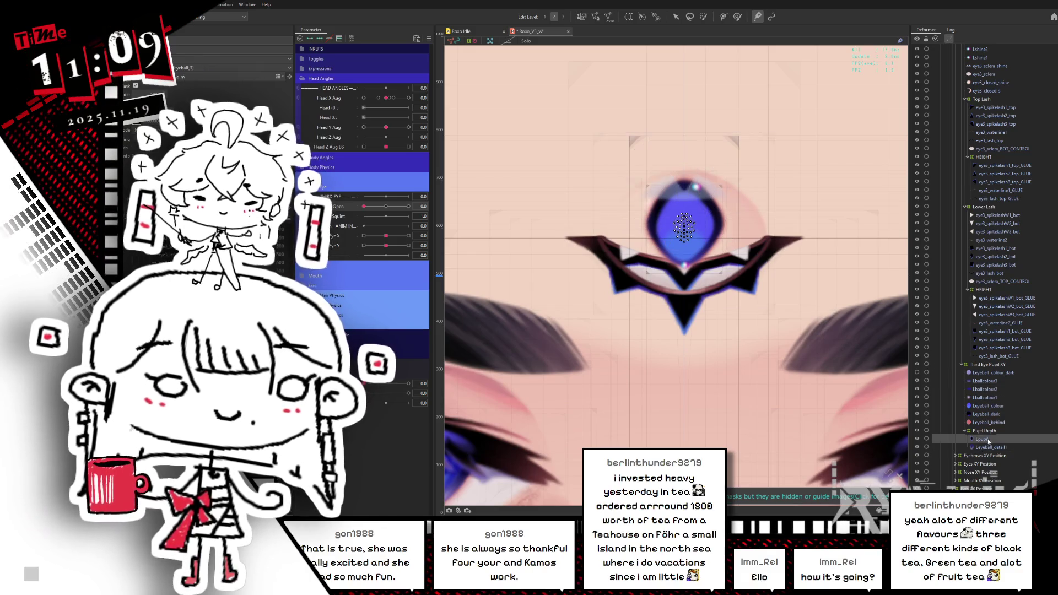
{"action": "left_click", "coordinate": [992, 448]}
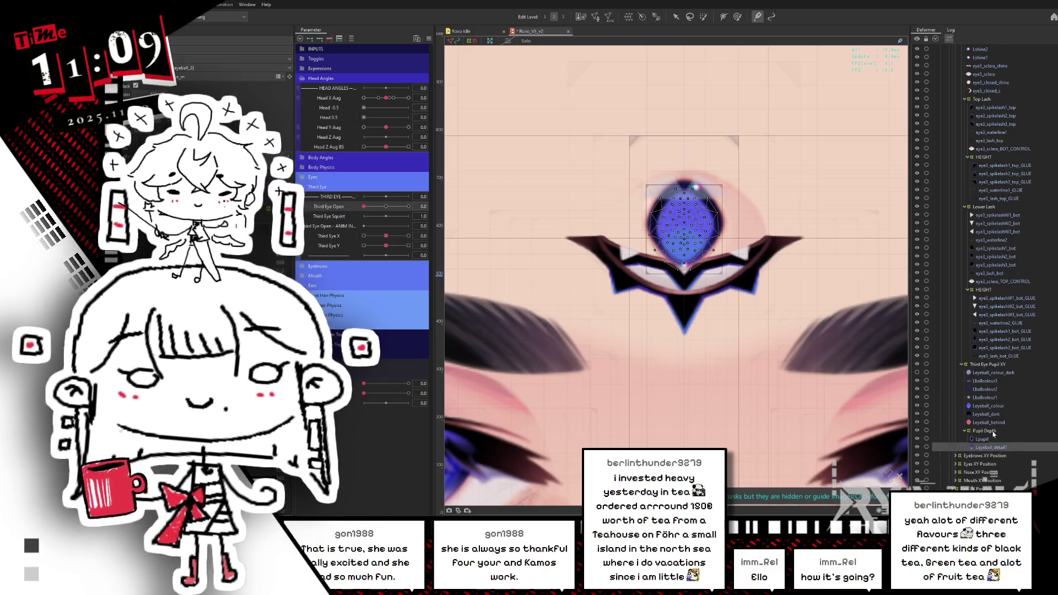
Inspect Leyeball_behind, Leyeball_dark, Leyeball_colour, Lballcolour1-3 and Leyeball_colour_dark.
{"action": "left_click", "coordinate": [992, 423]}
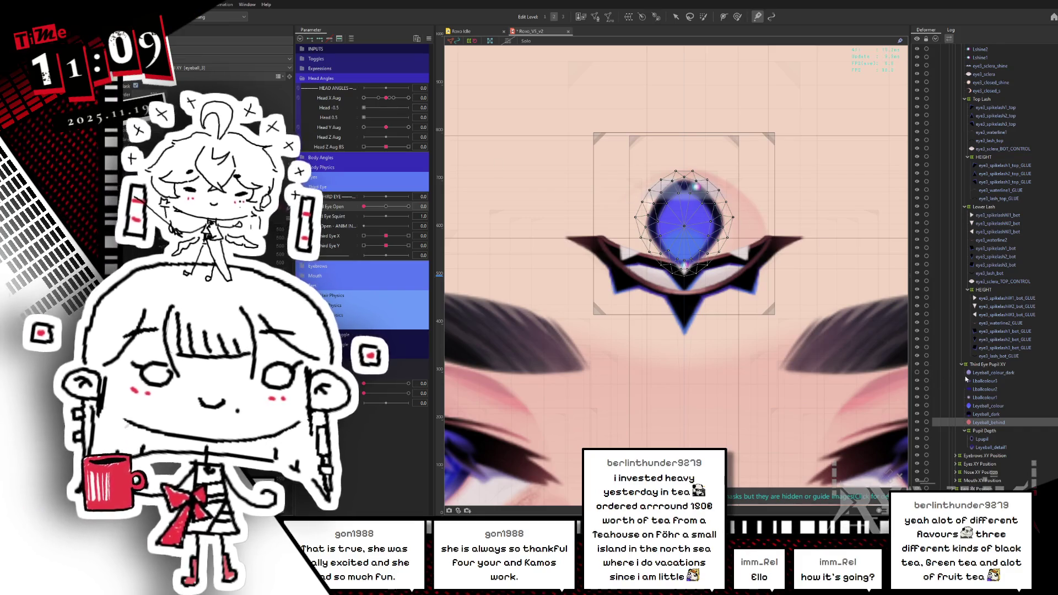
{"action": "left_click", "coordinate": [994, 414]}
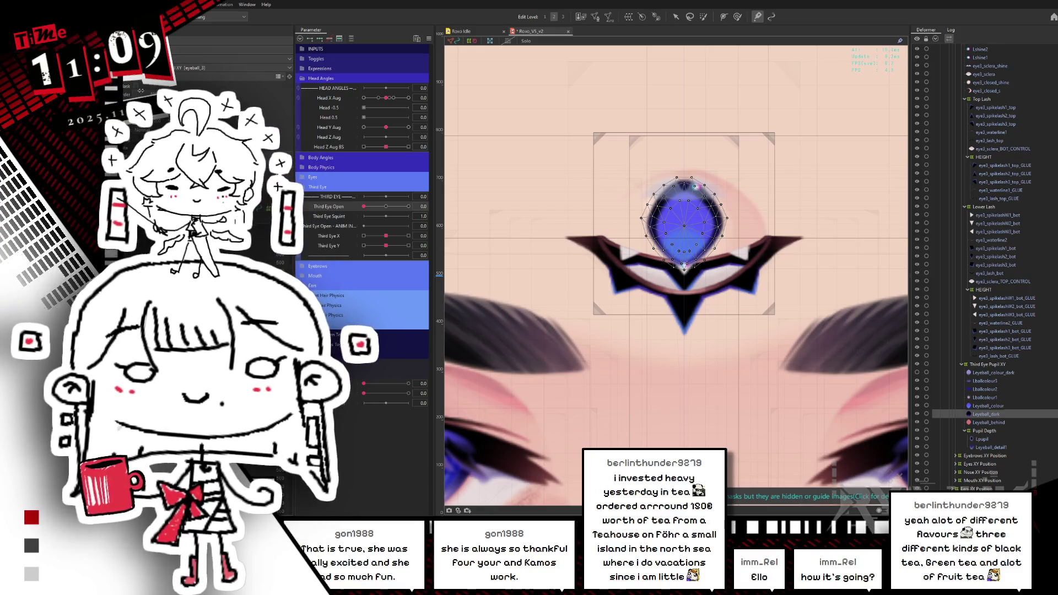
{"action": "left_click", "coordinate": [968, 406]}
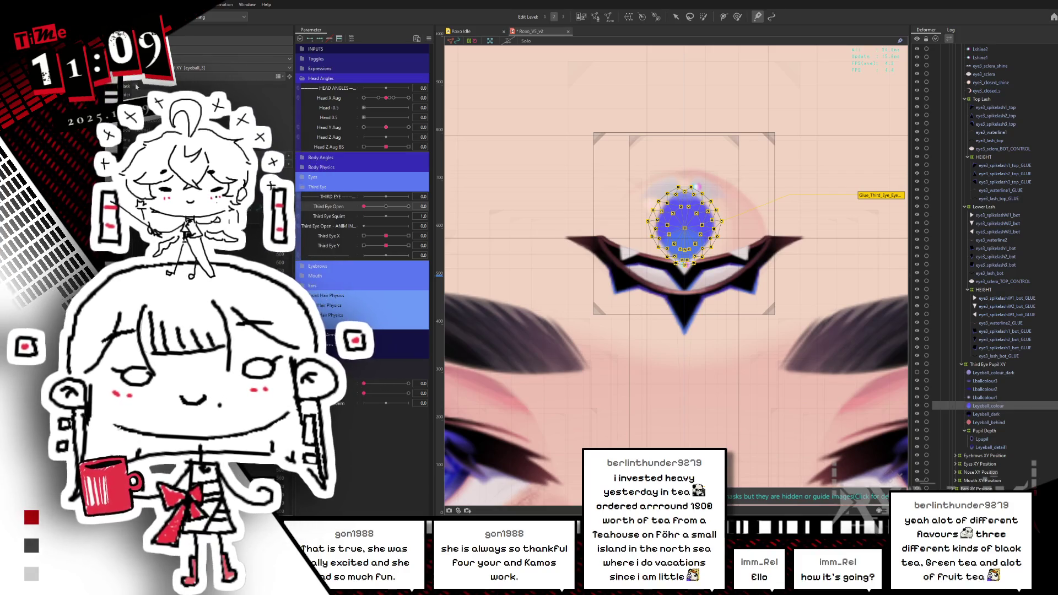
{"action": "left_click", "coordinate": [996, 397]}
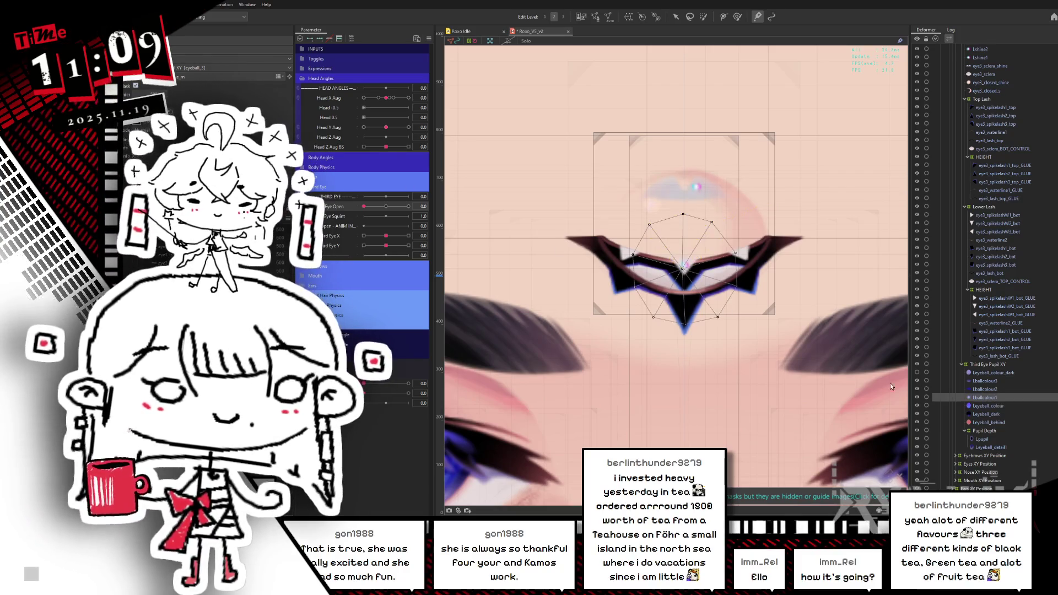
{"action": "left_click", "coordinate": [995, 389]}
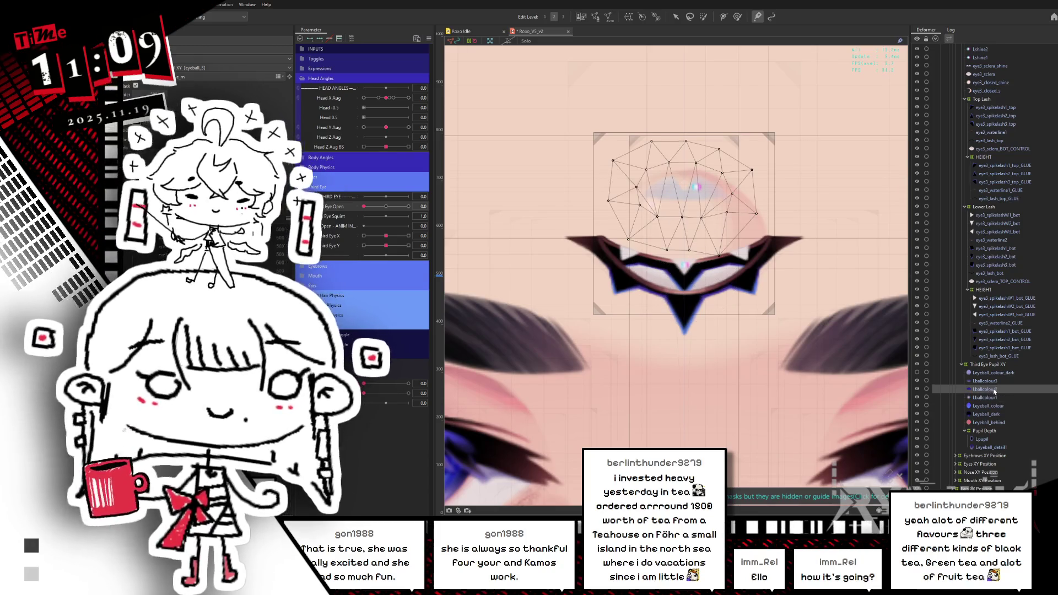
{"action": "left_click", "coordinate": [990, 382]}
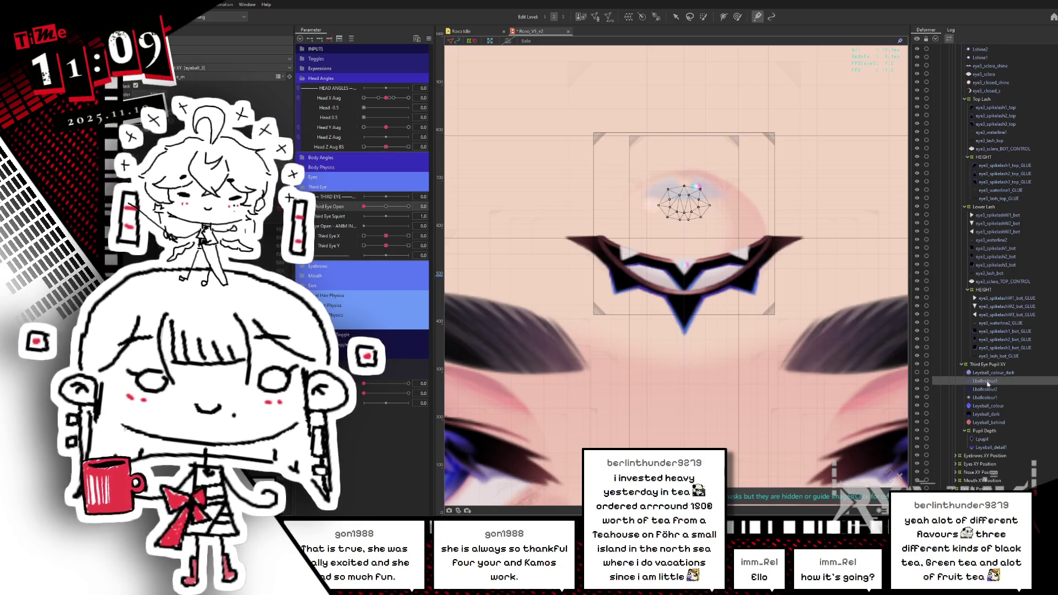
{"action": "left_click", "coordinate": [995, 373]}
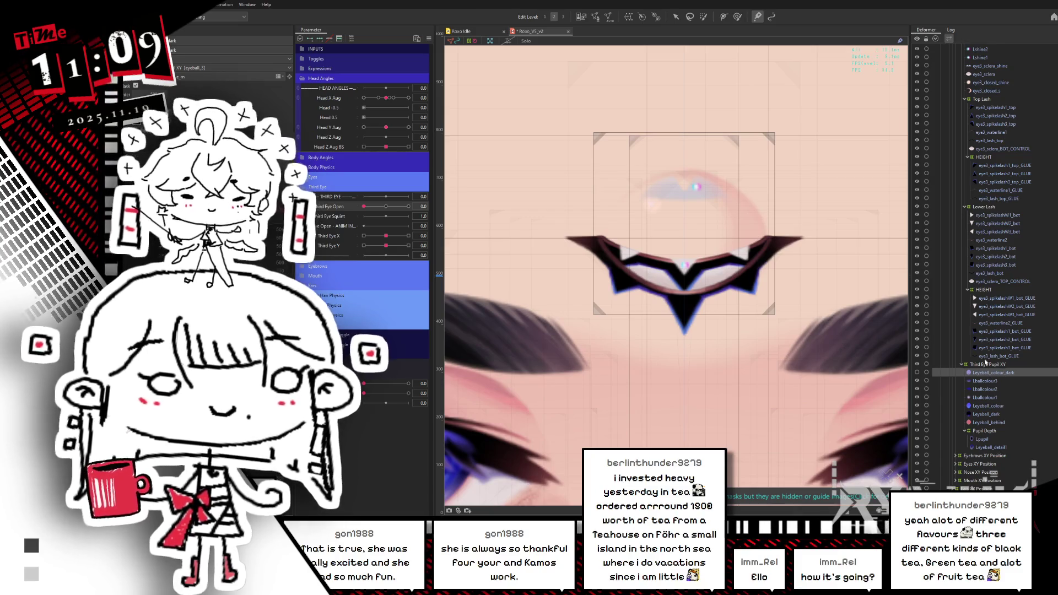
{"action": "scroll", "coordinate": [1053, 127], "scroll_direction": "up", "scroll_amount": 5}
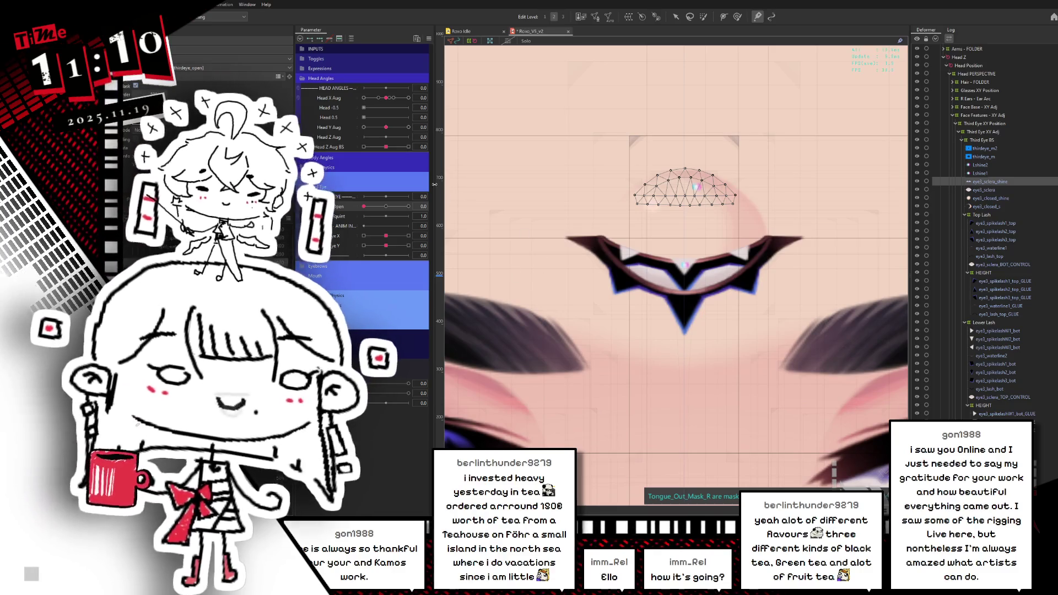
Select Lshine1 and Lshine2 together and hide their overlays with Ctrl+H.
{"action": "left_click", "coordinate": [987, 174]}
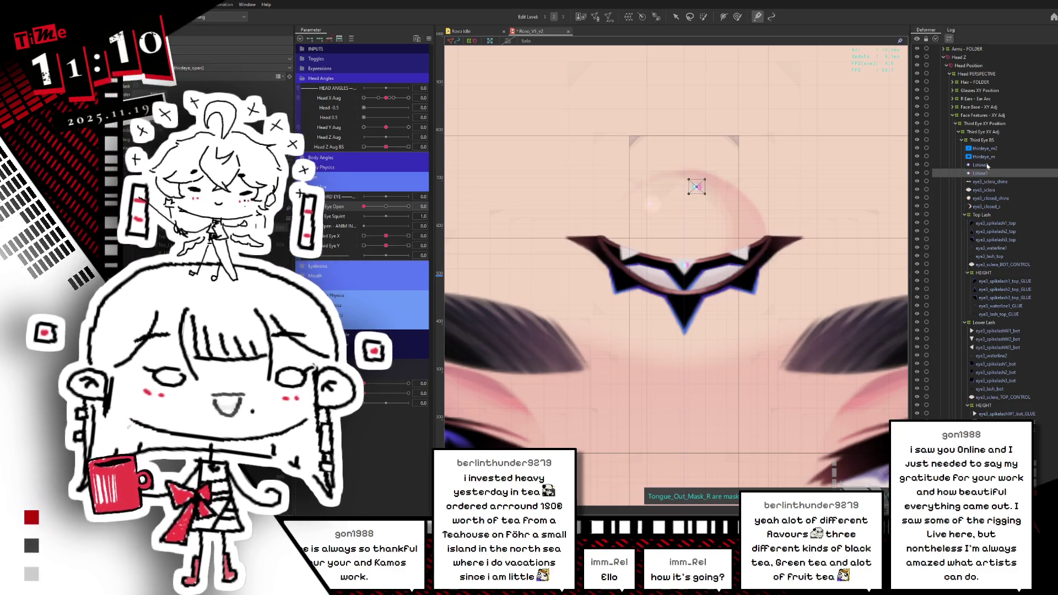
{"action": "left_click", "coordinate": [987, 165], "text": "ctrl"}
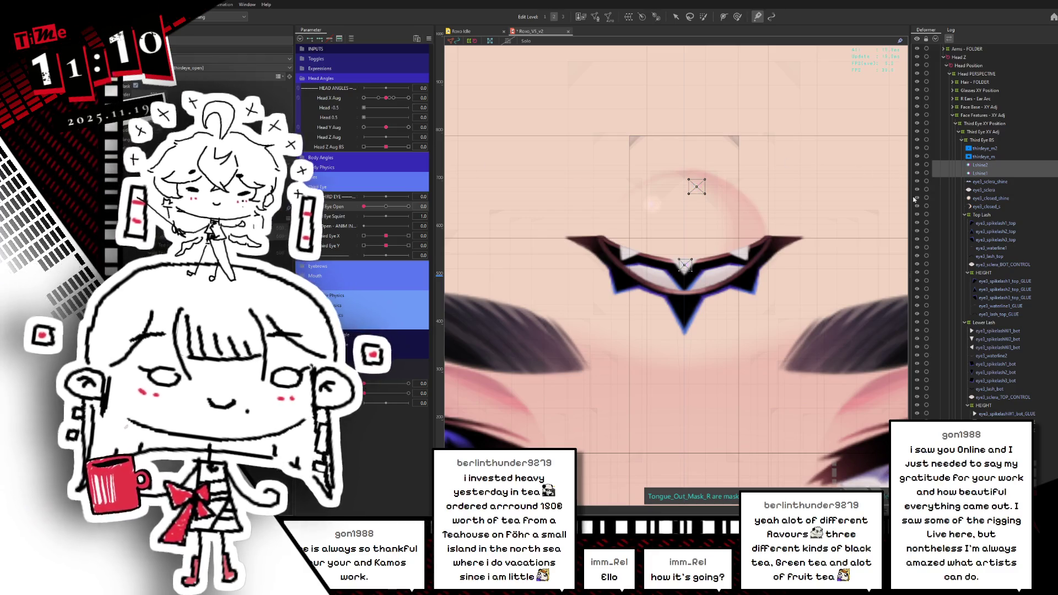
{"action": "key", "text": "ctrl+h"}
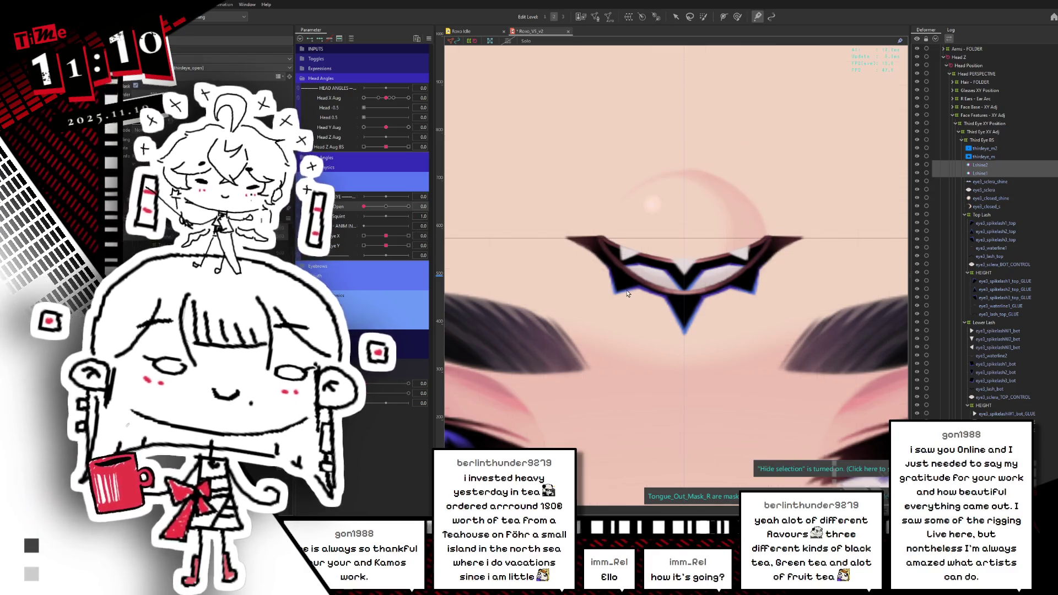
{"action": "scroll", "coordinate": [728, 223], "scroll_direction": "down", "scroll_amount": 3}
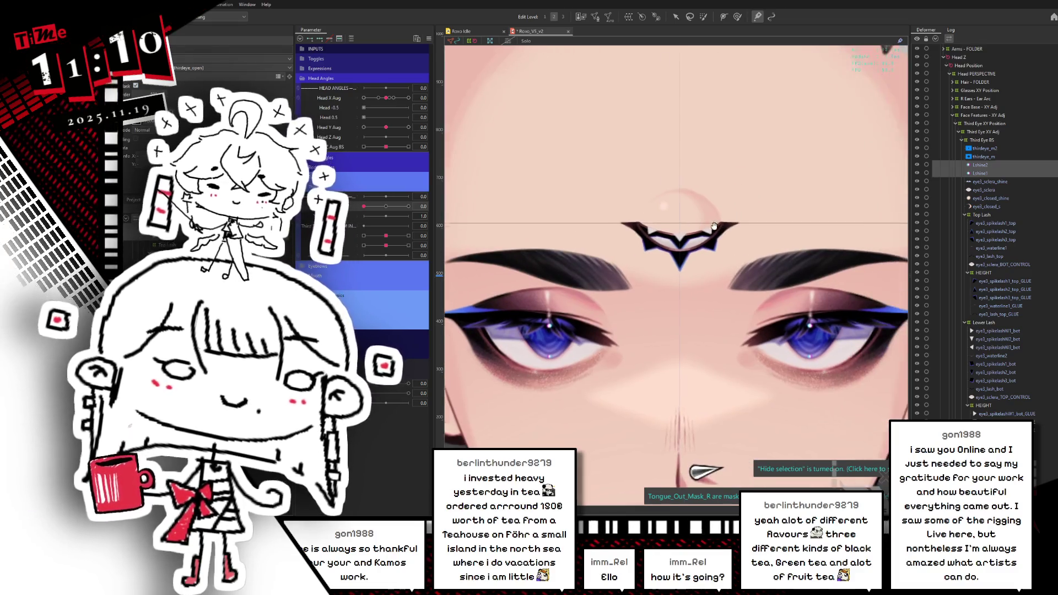
{"action": "mouse_move", "coordinate": [364, 207]}
{"action": "left_mouse_down"}
{"action": "mouse_move", "coordinate": [387, 207]}
{"action": "mouse_move", "coordinate": [367, 218]}
{"action": "mouse_move", "coordinate": [389, 219]}
{"action": "mouse_move", "coordinate": [375, 223]}
{"action": "left_mouse_up"}
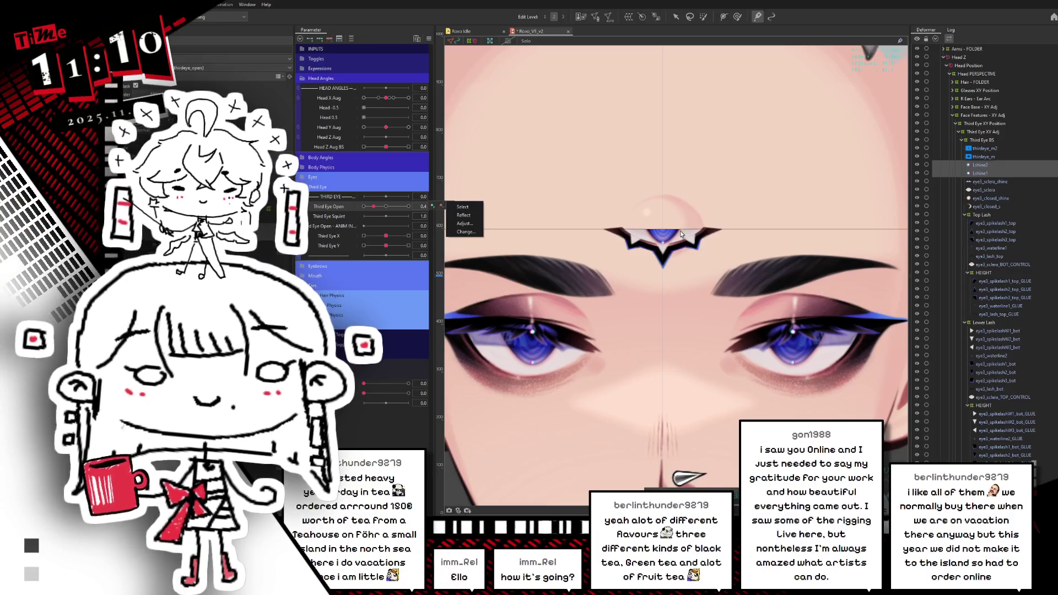
{"action": "scroll", "coordinate": [662, 232], "scroll_direction": "up", "scroll_amount": 5}
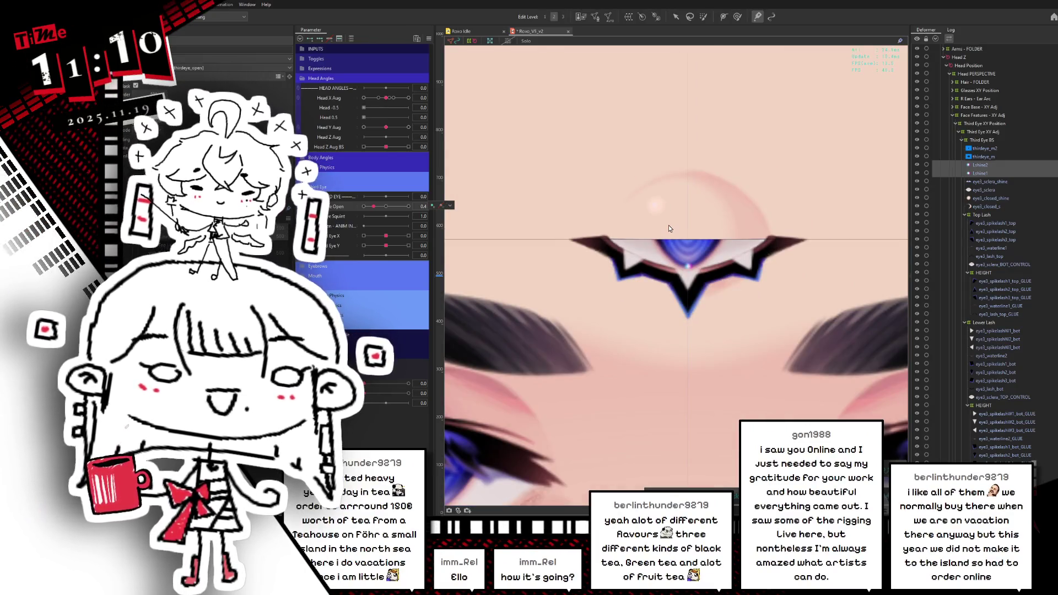
{"action": "left_click", "coordinate": [381, 207]}
{"action": "left_click_drag", "start_coordinate": [380, 208], "coordinate": [372, 213]}
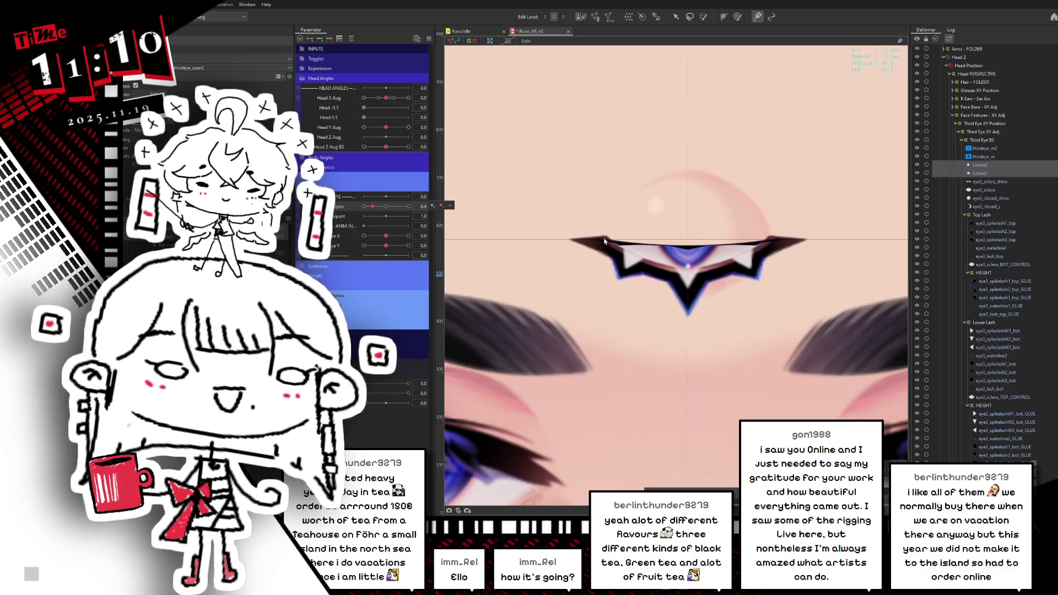
{"action": "mouse_move", "coordinate": [376, 206]}
{"action": "left_mouse_down"}
{"action": "mouse_move", "coordinate": [405, 206]}
{"action": "mouse_move", "coordinate": [363, 206]}
{"action": "left_mouse_up"}
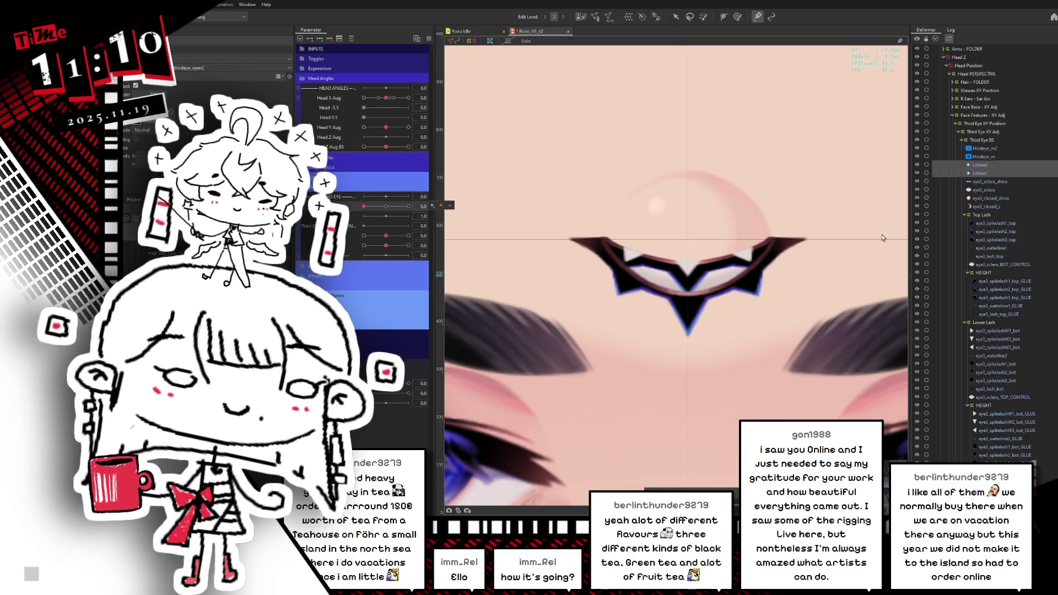
{"action": "scroll", "coordinate": [1009, 83], "scroll_direction": "up", "scroll_amount": 3}
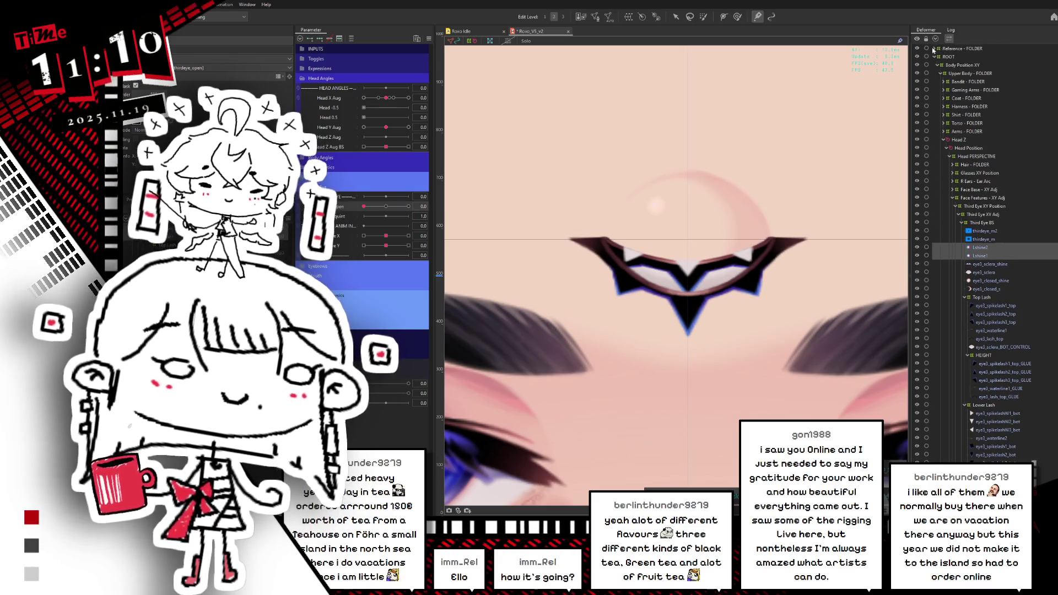
Expand the Reference folder to ref_thirdeye and toggle Inactive Color off and back on.
{"action": "left_click", "coordinate": [934, 49]}
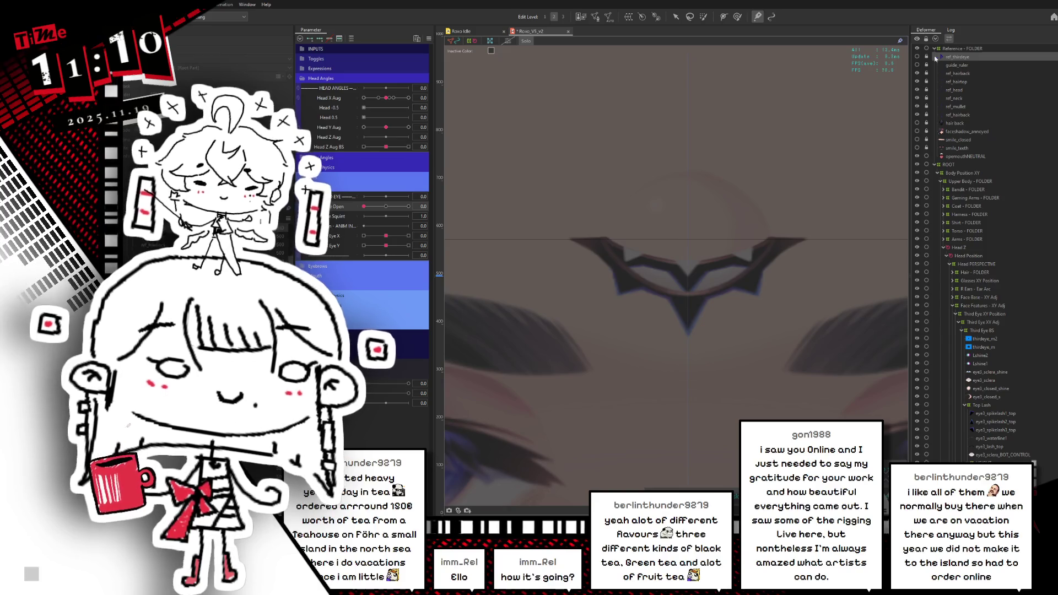
{"action": "left_click", "coordinate": [918, 57]}
{"action": "left_click", "coordinate": [919, 59]}
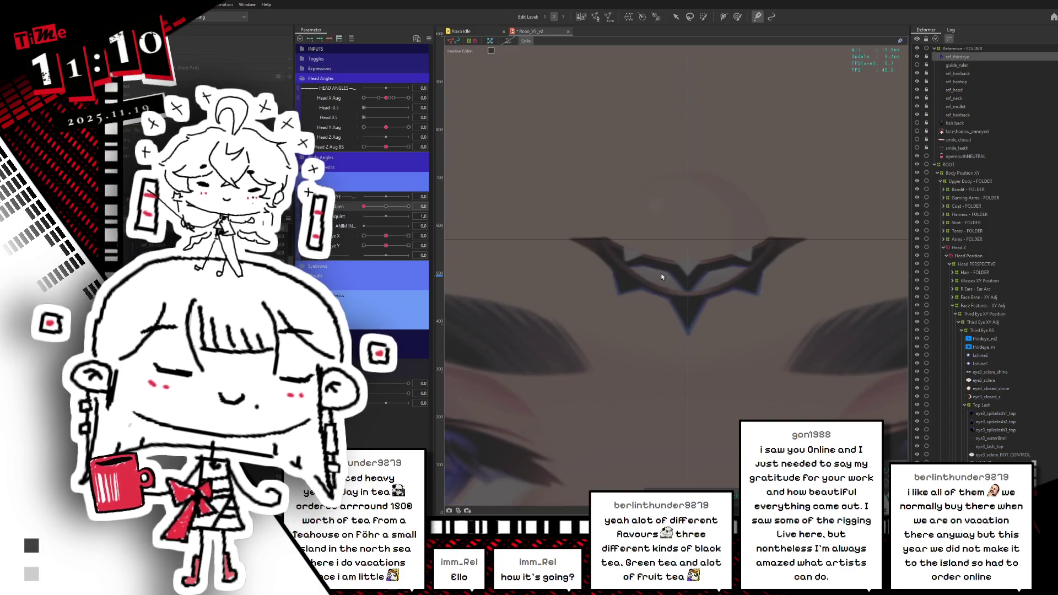
{"action": "scroll", "coordinate": [662, 277], "scroll_direction": "down", "scroll_amount": 5}
{"action": "scroll", "coordinate": [573, 234], "scroll_direction": "down", "scroll_amount": 8}
{"action": "scroll", "coordinate": [634, 224], "scroll_direction": "up", "scroll_amount": 3}
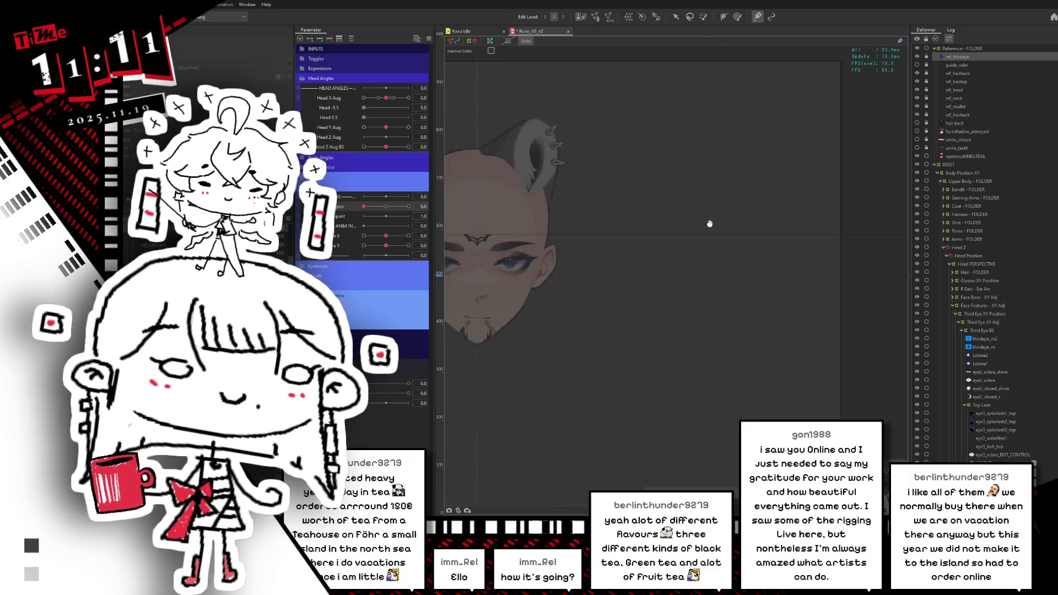
{"action": "scroll", "coordinate": [722, 225], "scroll_direction": "down", "scroll_amount": 5}
{"action": "scroll", "coordinate": [640, 226], "scroll_direction": "up", "scroll_amount": 3}
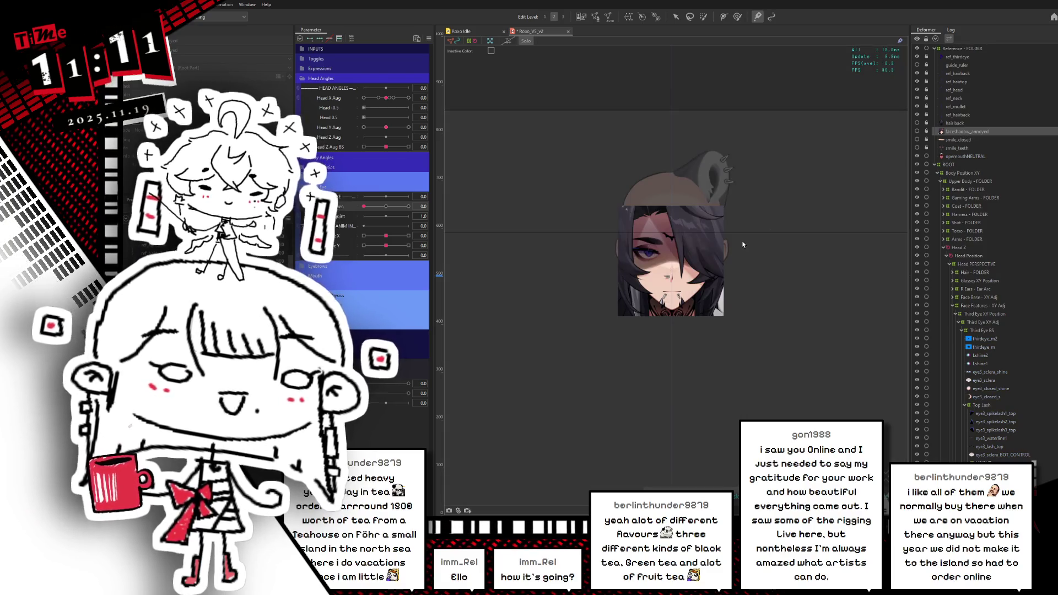
{"action": "scroll", "coordinate": [667, 248], "scroll_direction": "up", "scroll_amount": 5}
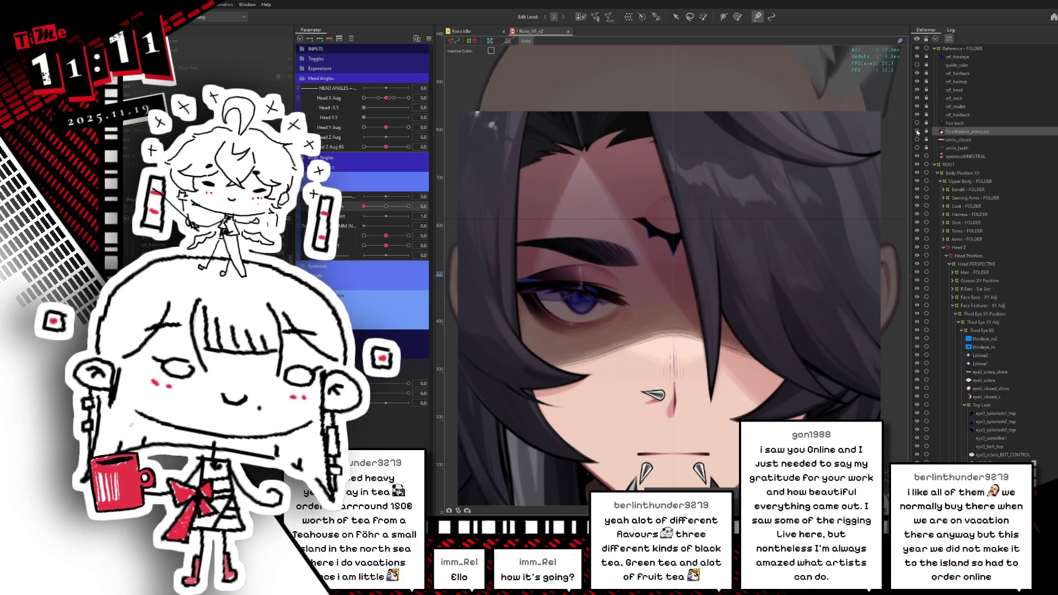
Fade the hair off the forehead, set the third eye half open, and select eye3_waterline1.
{"action": "mouse_move", "coordinate": [364, 393]}
{"action": "left_mouse_down"}
{"action": "mouse_move", "coordinate": [422, 396]}
{"action": "mouse_move", "coordinate": [389, 393]}
{"action": "mouse_move", "coordinate": [411, 394]}
{"action": "mouse_move", "coordinate": [388, 393]}
{"action": "mouse_move", "coordinate": [404, 406]}
{"action": "mouse_move", "coordinate": [380, 413]}
{"action": "mouse_move", "coordinate": [374, 405]}
{"action": "left_mouse_up"}
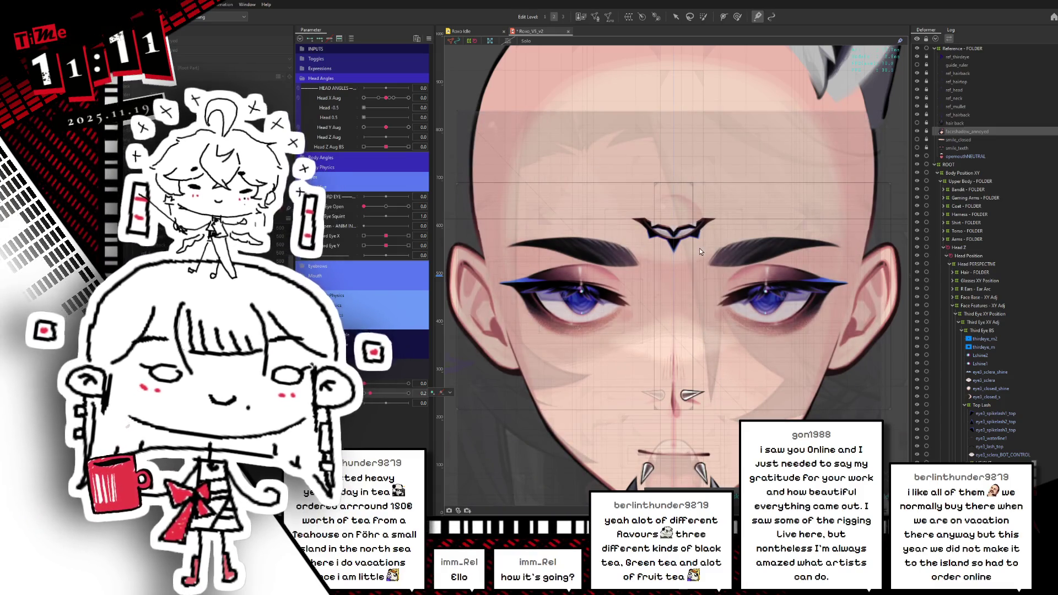
{"action": "scroll", "coordinate": [700, 252], "scroll_direction": "up", "scroll_amount": 3}
{"action": "scroll", "coordinate": [684, 251], "scroll_direction": "up", "scroll_amount": 2}
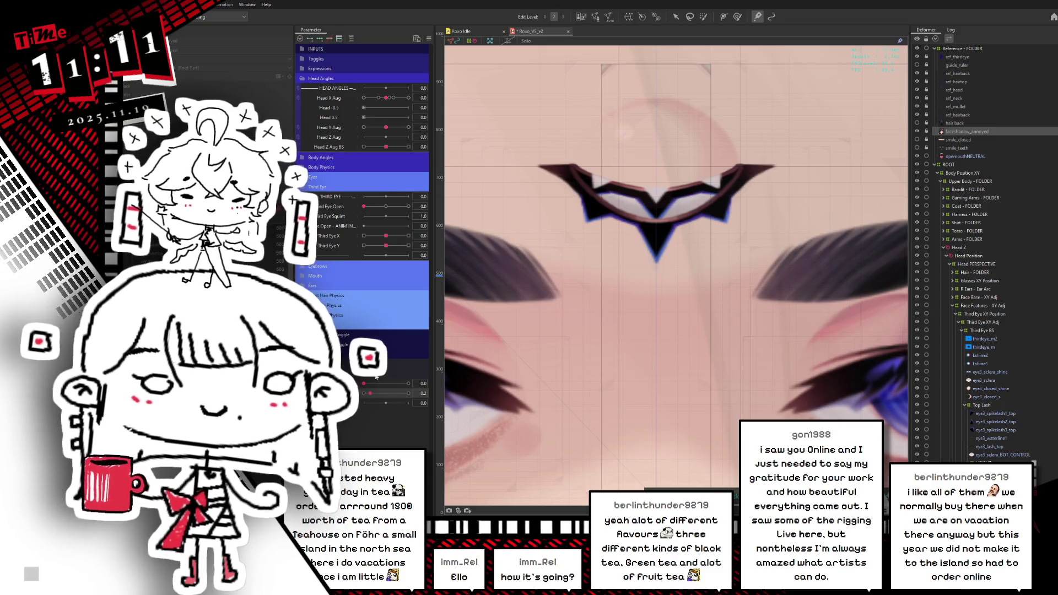
{"action": "left_click_drag", "start_coordinate": [384, 205], "coordinate": [357, 218]}
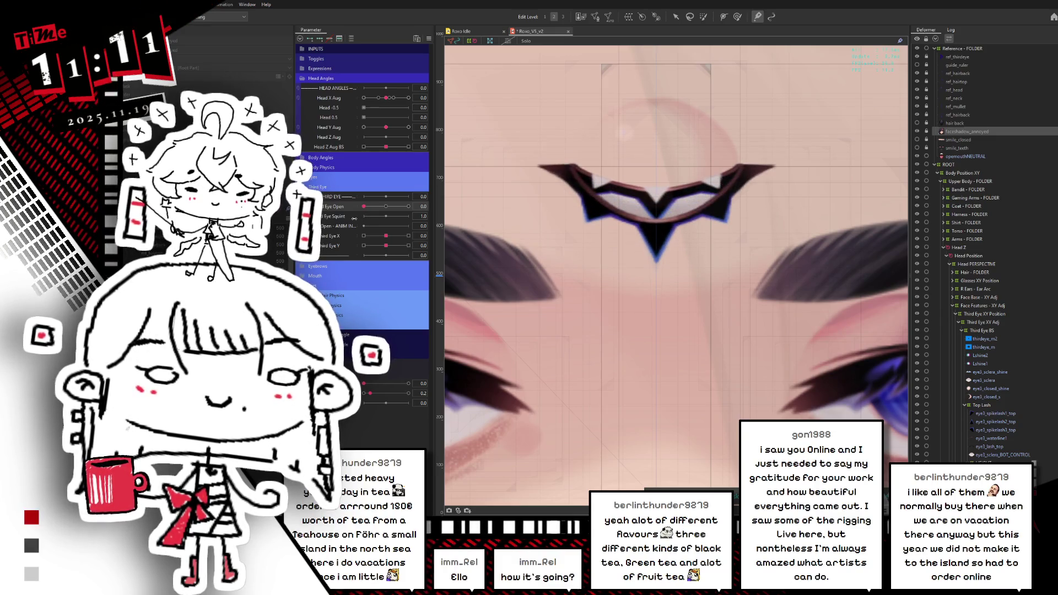
{"action": "left_click", "coordinate": [441, 206]}
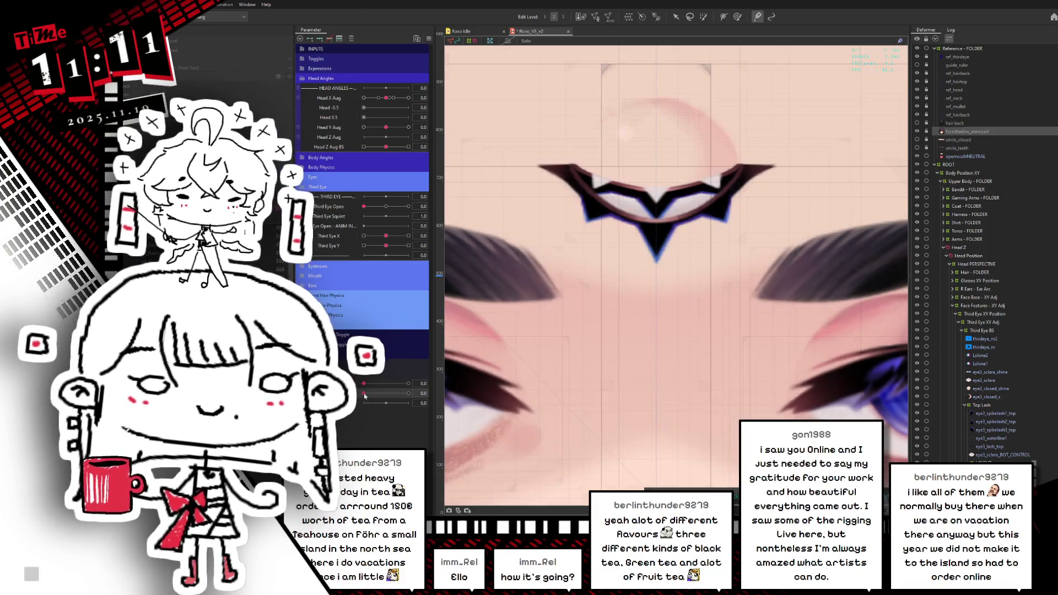
{"action": "mouse_move", "coordinate": [370, 393]}
{"action": "left_mouse_down"}
{"action": "mouse_move", "coordinate": [422, 392]}
{"action": "mouse_move", "coordinate": [364, 393]}
{"action": "left_mouse_up"}
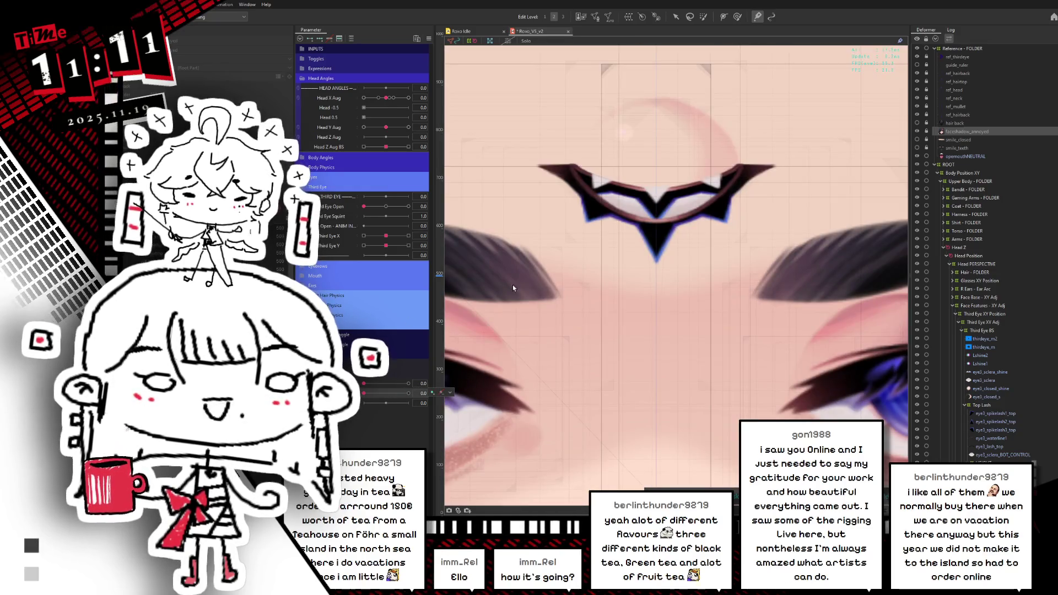
{"action": "left_click", "coordinate": [998, 439]}
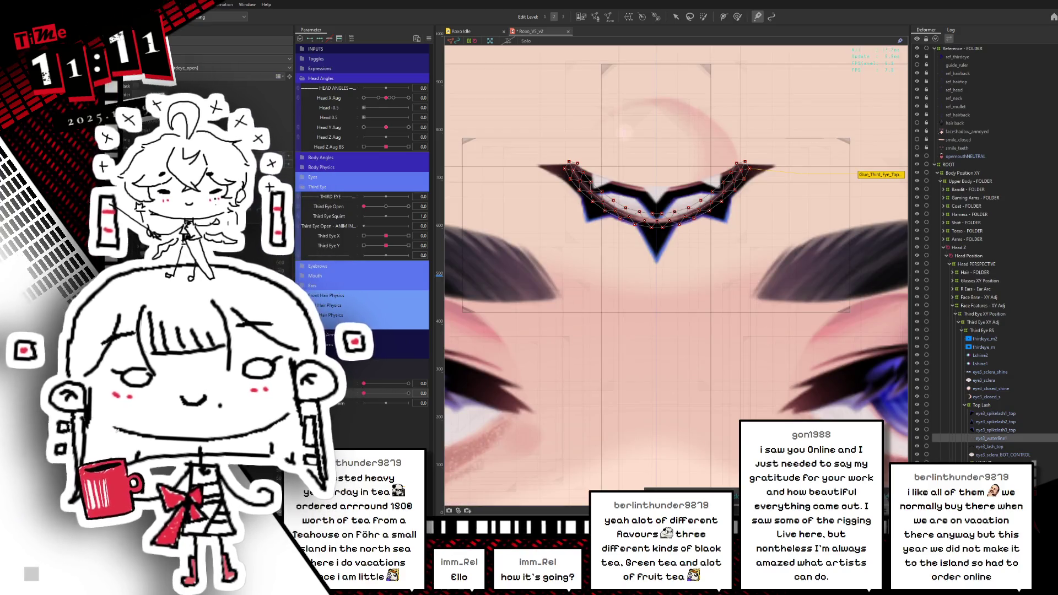
Hide the wireframe, leave the eye nearly shut, and select the three top lash spike meshes.
{"action": "left_click", "coordinate": [394, 302]}
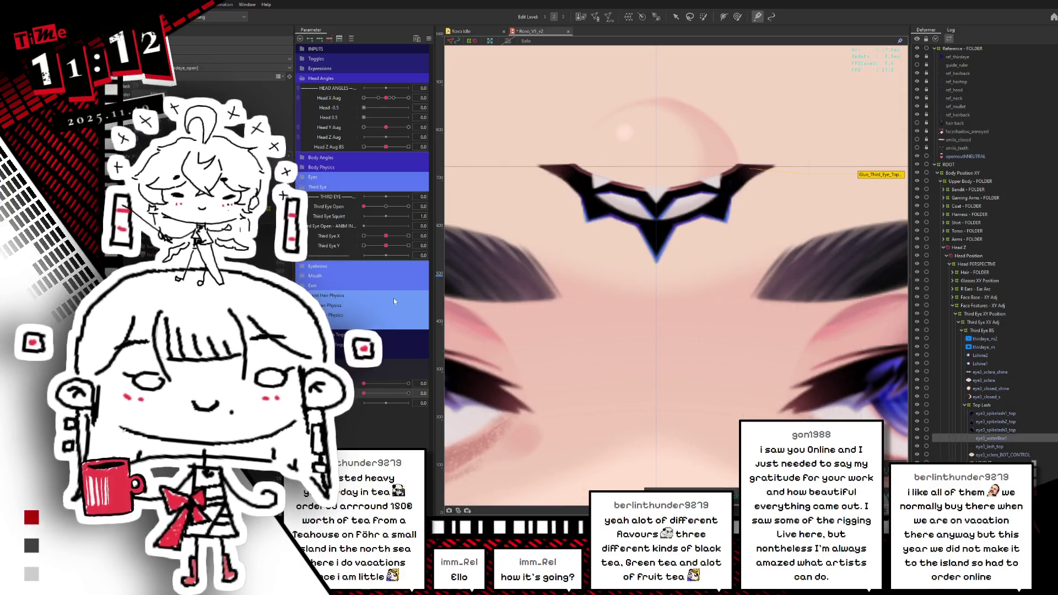
{"action": "mouse_move", "coordinate": [364, 206]}
{"action": "left_mouse_down"}
{"action": "mouse_move", "coordinate": [407, 207]}
{"action": "mouse_move", "coordinate": [363, 221]}
{"action": "mouse_move", "coordinate": [407, 220]}
{"action": "mouse_move", "coordinate": [357, 226]}
{"action": "mouse_move", "coordinate": [406, 226]}
{"action": "mouse_move", "coordinate": [355, 229]}
{"action": "mouse_move", "coordinate": [386, 225]}
{"action": "mouse_move", "coordinate": [377, 225]}
{"action": "left_mouse_up"}
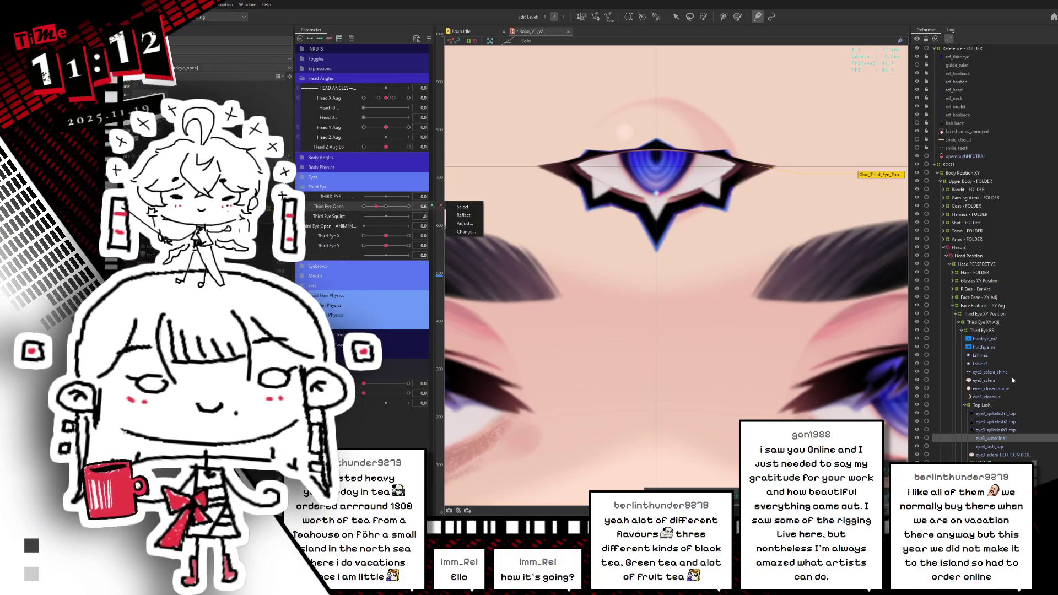
{"action": "left_click", "coordinate": [995, 413]}
{"action": "left_click", "coordinate": [1001, 430], "text": "shift"}
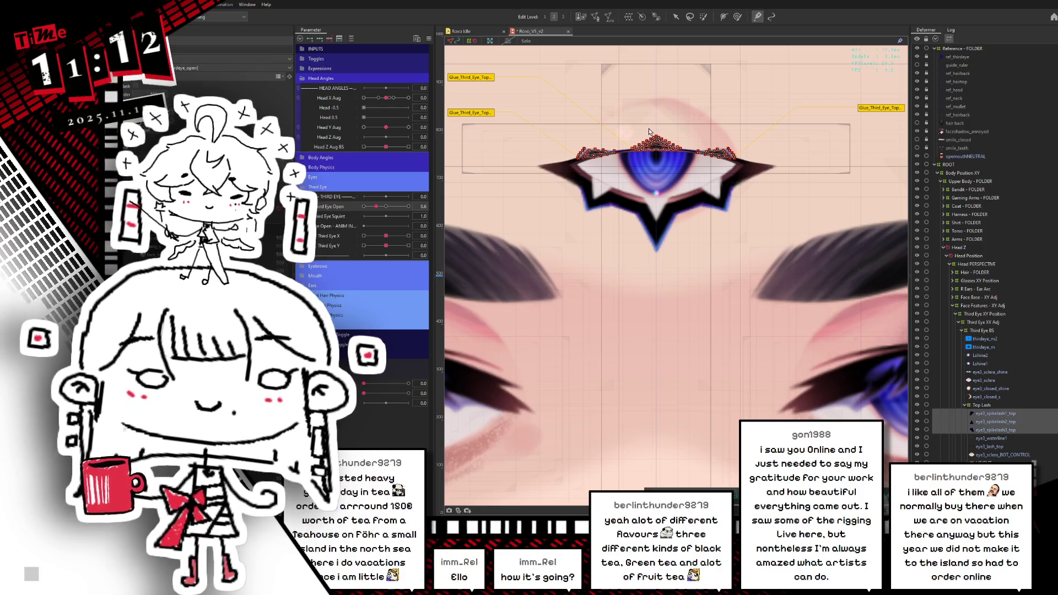
Open the third eye wider and box-select the lash spike vertices, then dismiss the transform box.
{"action": "mouse_move", "coordinate": [376, 207]}
{"action": "left_mouse_down"}
{"action": "mouse_move", "coordinate": [362, 218]}
{"action": "mouse_move", "coordinate": [407, 213]}
{"action": "mouse_move", "coordinate": [361, 212]}
{"action": "left_mouse_up"}
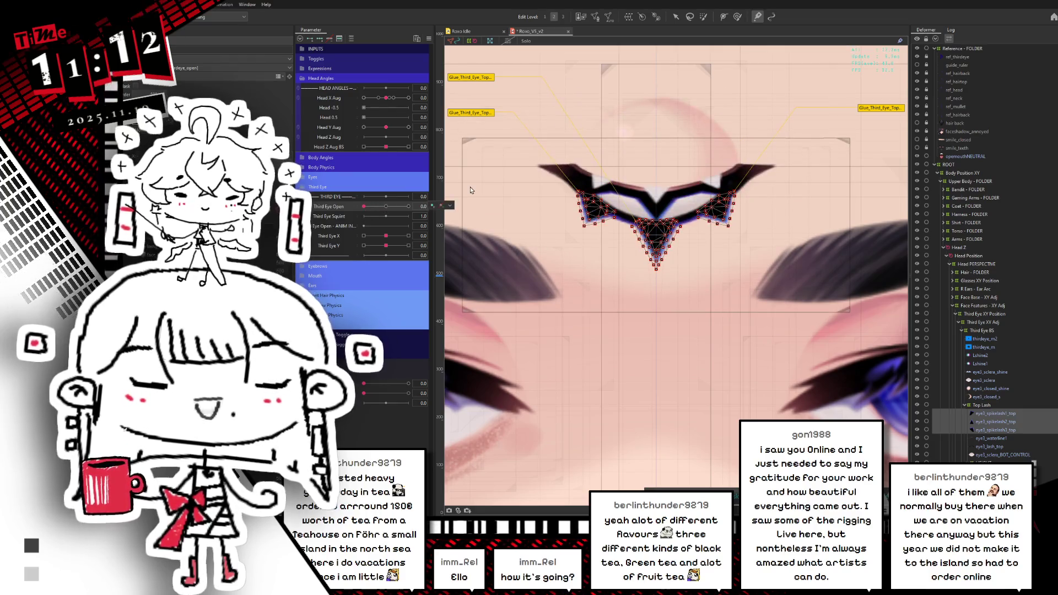
{"action": "scroll", "coordinate": [635, 260], "scroll_direction": "down", "scroll_amount": 2}
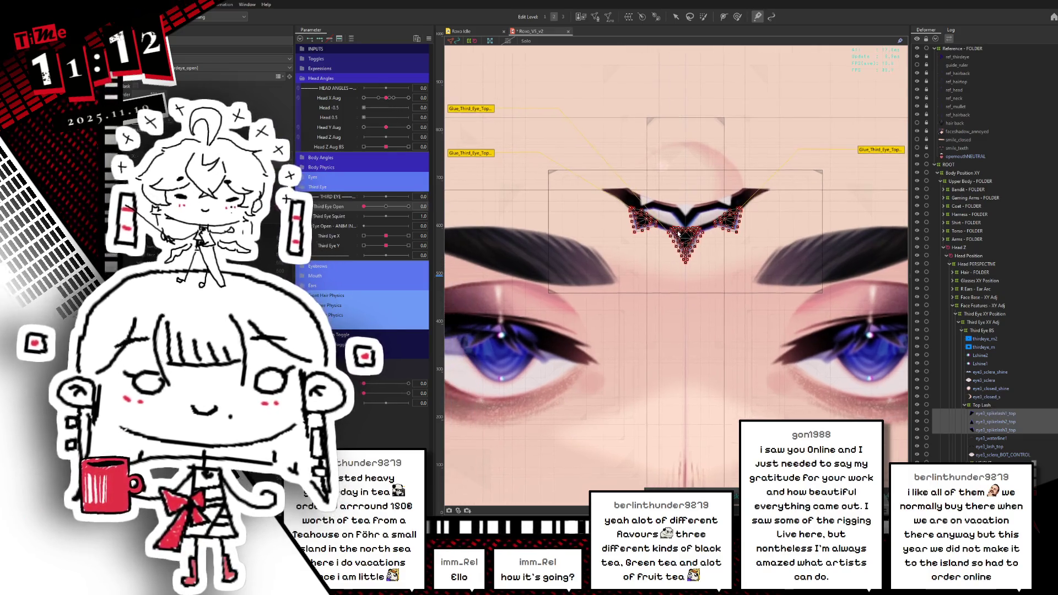
{"action": "left_click_drag", "start_coordinate": [625, 228], "coordinate": [663, 224]}
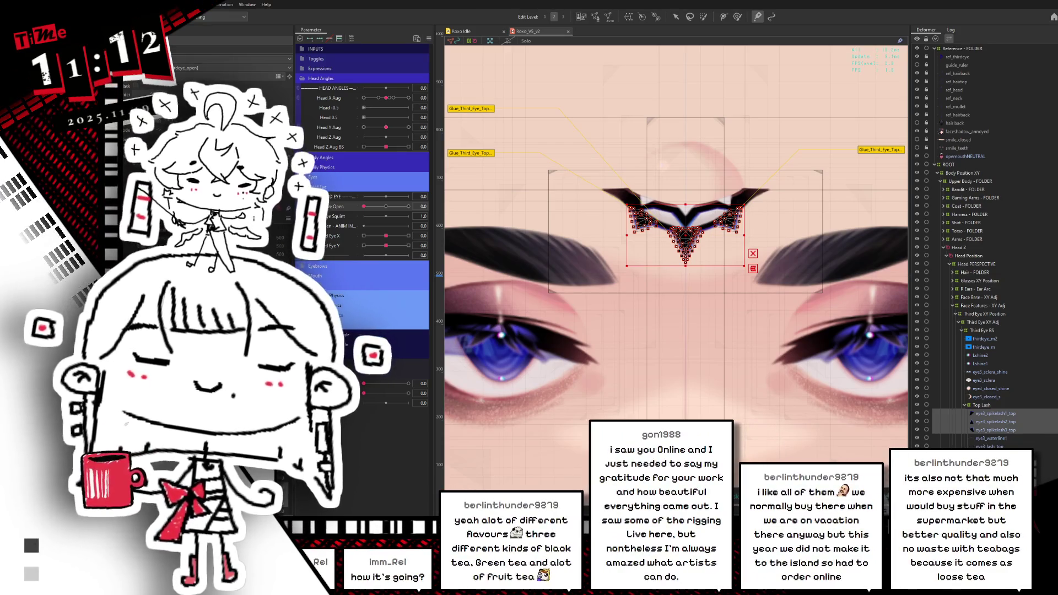
{"action": "left_click", "coordinate": [852, 177]}
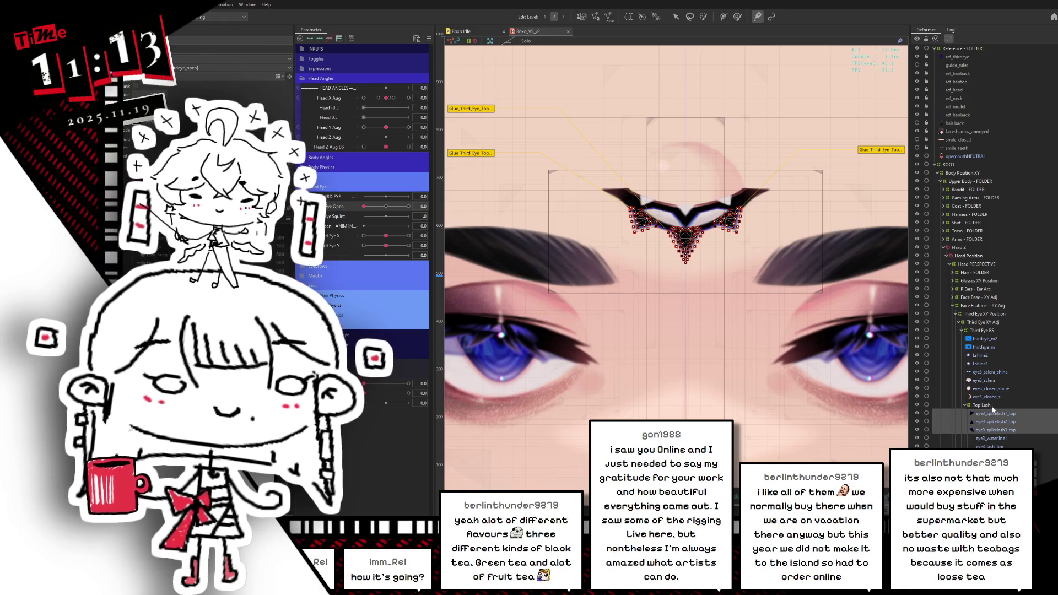
{"action": "left_click", "coordinate": [994, 407]}
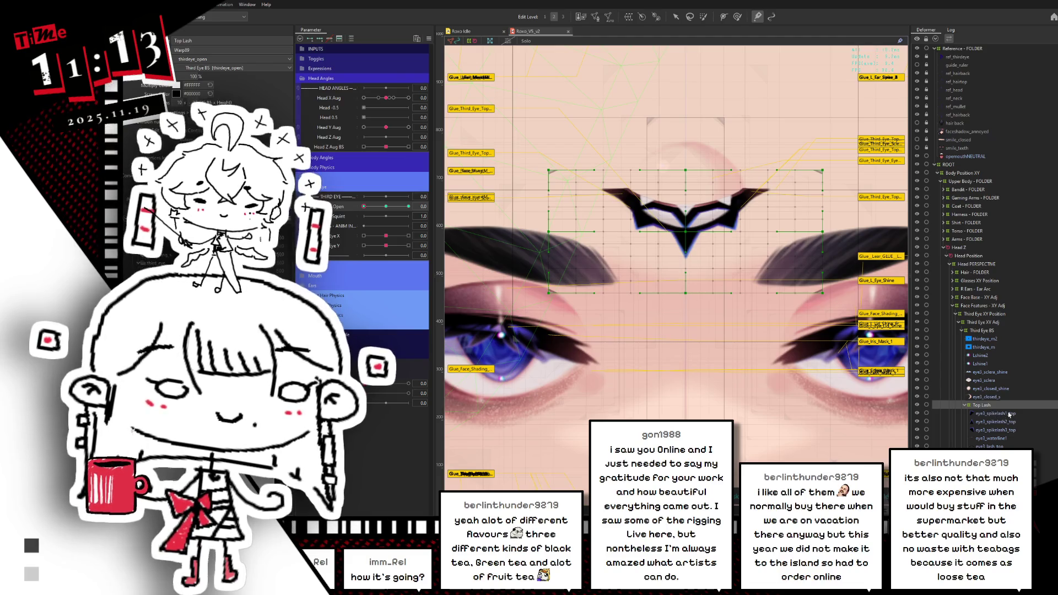
{"action": "scroll", "coordinate": [800, 403], "scroll_direction": "up", "scroll_amount": 1}
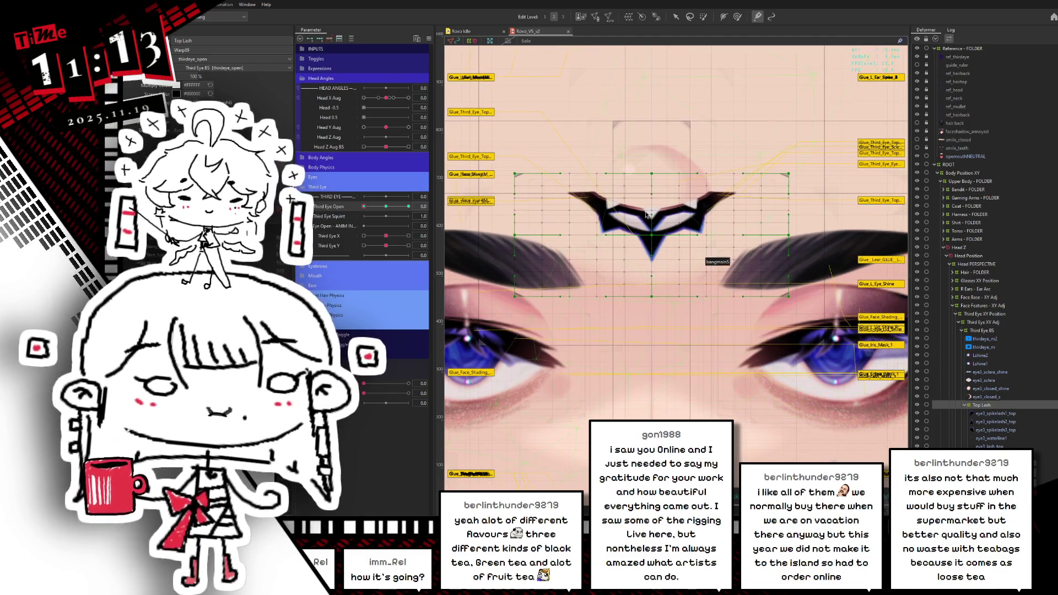
{"action": "scroll", "coordinate": [641, 195], "scroll_direction": "up", "scroll_amount": 1}
{"action": "scroll", "coordinate": [641, 198], "scroll_direction": "up", "scroll_amount": 1}
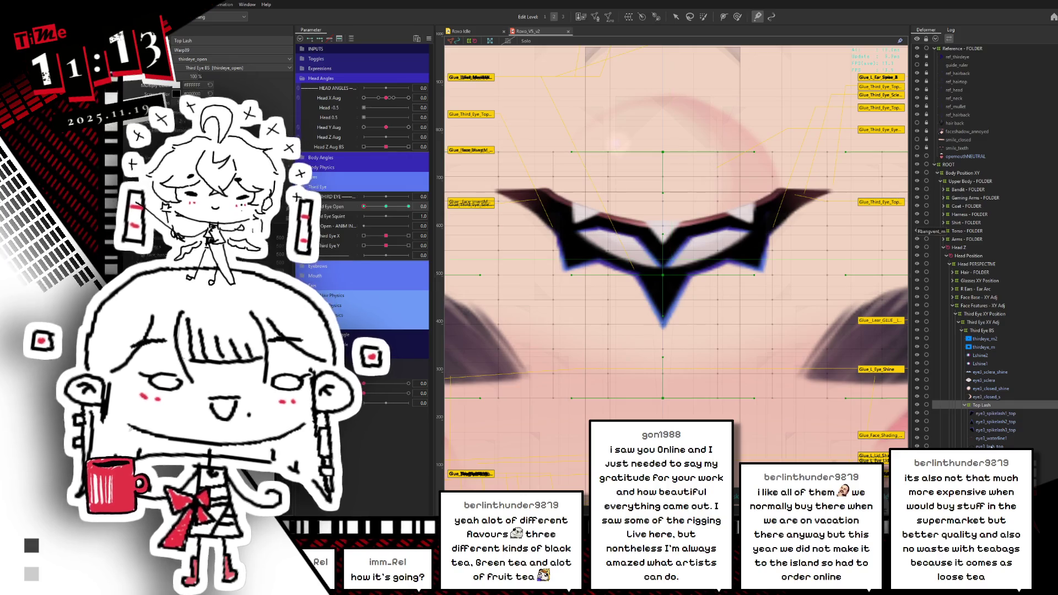
{"action": "left_click", "coordinate": [788, 205]}
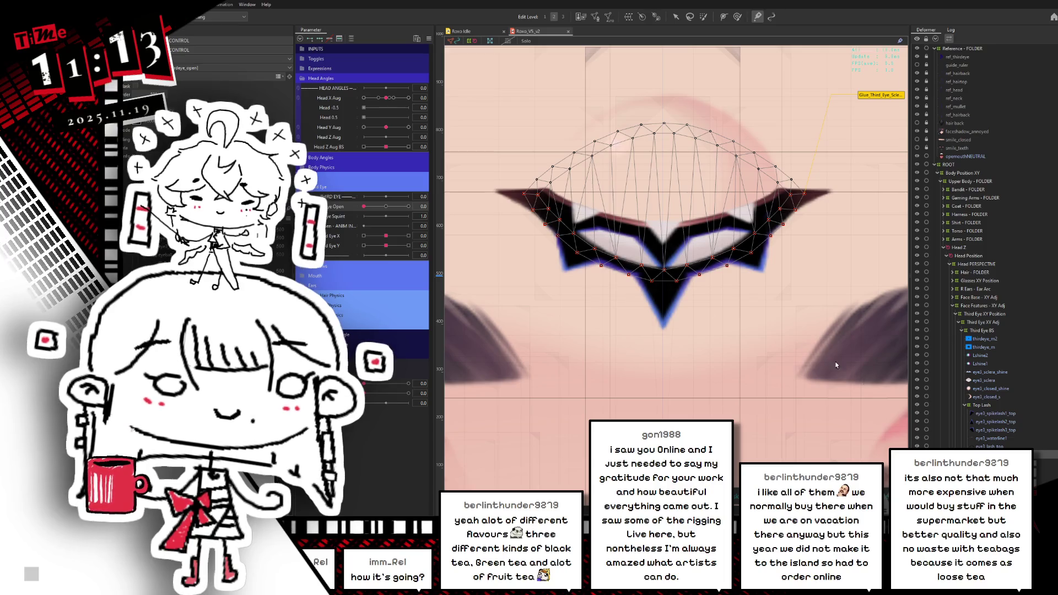
{"action": "mouse_move", "coordinate": [379, 211]}
{"action": "left_mouse_down"}
{"action": "mouse_move", "coordinate": [387, 209]}
{"action": "mouse_move", "coordinate": [359, 226]}
{"action": "left_mouse_up"}
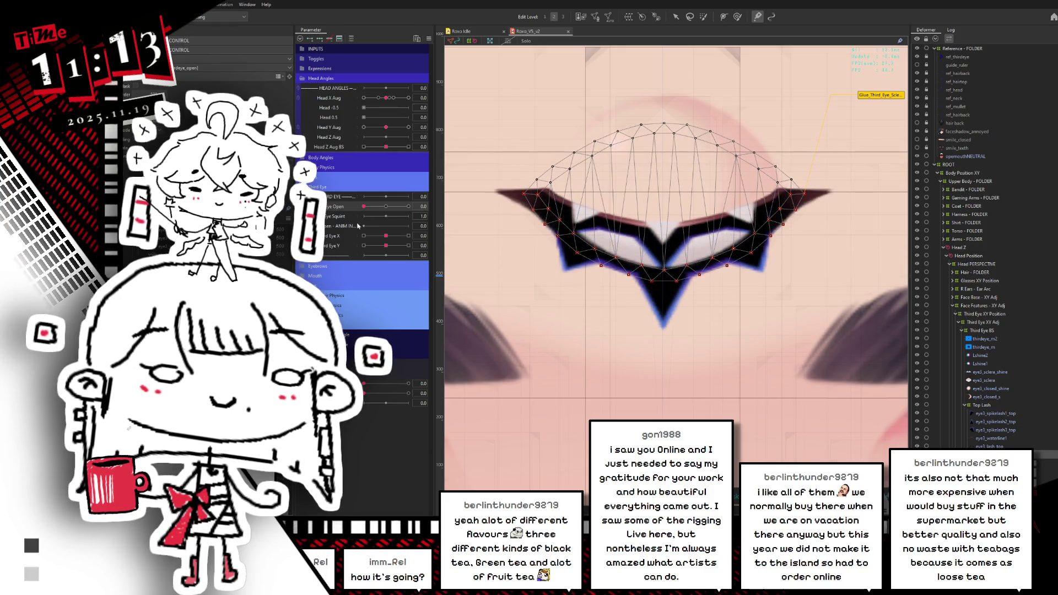
{"action": "left_click_drag", "start_coordinate": [790, 328], "coordinate": [798, 297]}
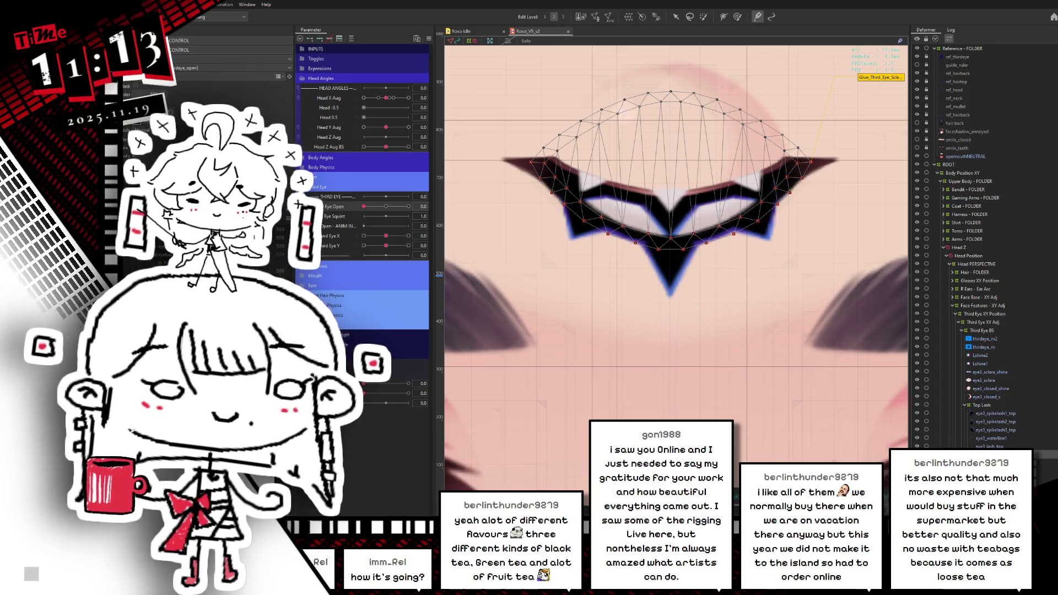
{"action": "left_click_drag", "start_coordinate": [364, 206], "coordinate": [388, 208]}
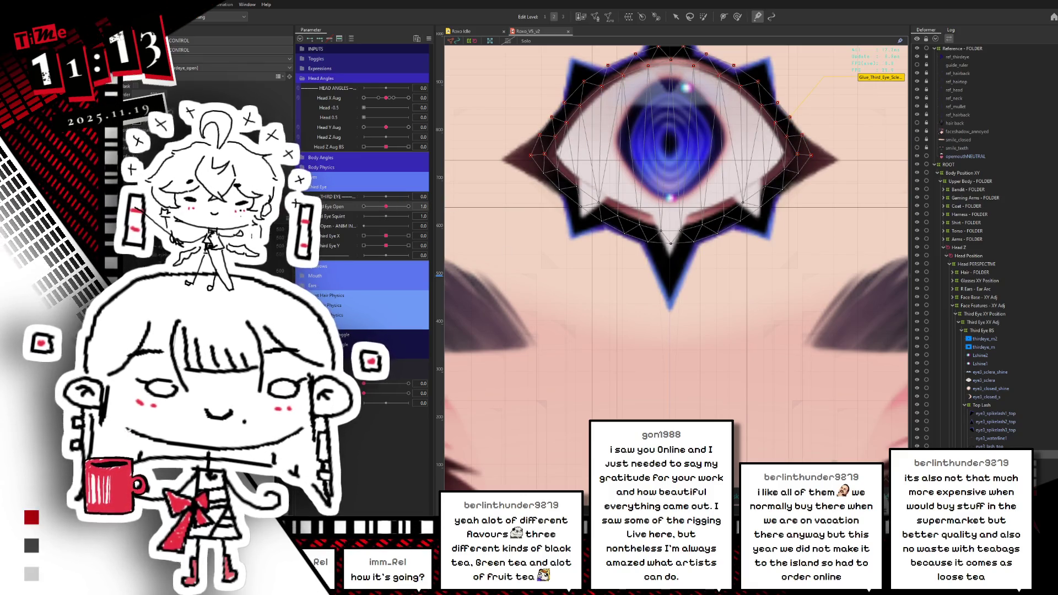
{"action": "left_click", "coordinate": [671, 144]}
{"action": "key", "text": "Escape"}
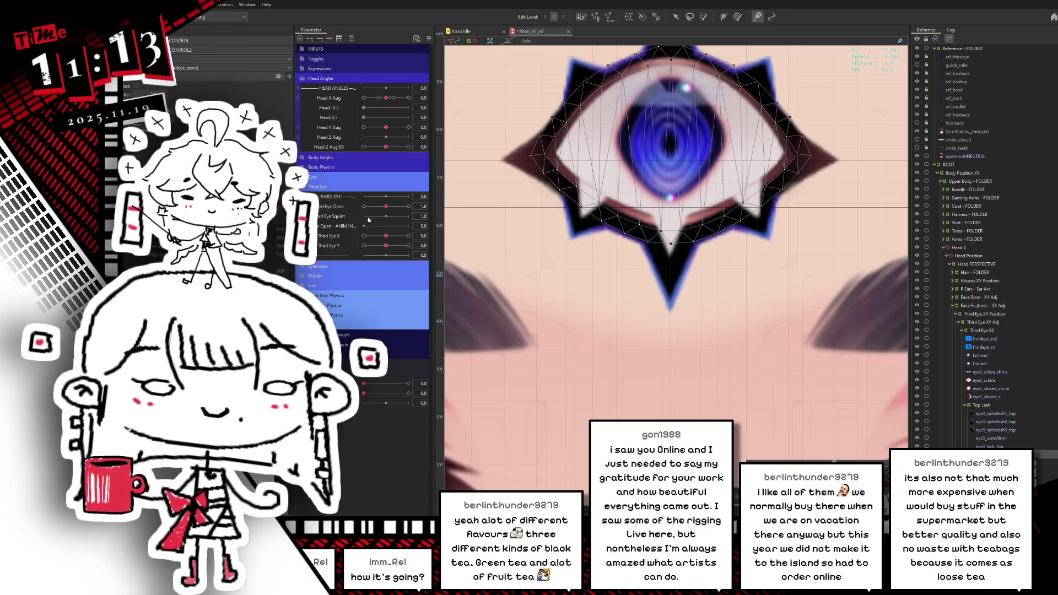
{"action": "left_click_drag", "start_coordinate": [386, 206], "coordinate": [351, 218]}
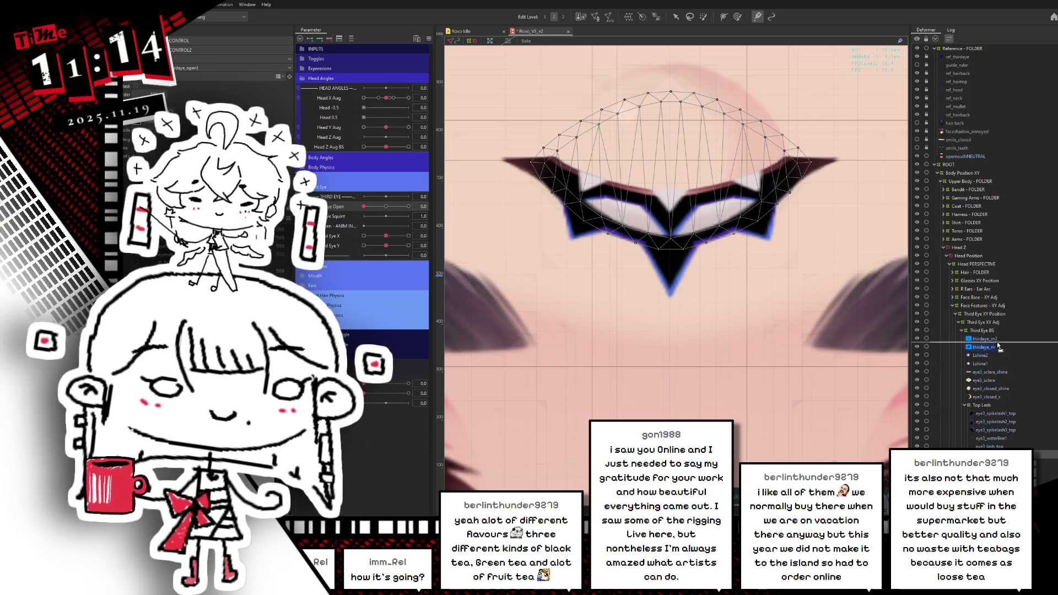
Move eye3_sclera_BOT_CONTROL under eye3_sclera_shine and select the sclera control mesh.
{"action": "left_click_drag", "start_coordinate": [990, 335], "coordinate": [984, 350]}
{"action": "scroll", "coordinate": [800, 310], "scroll_direction": "up", "scroll_amount": 1}
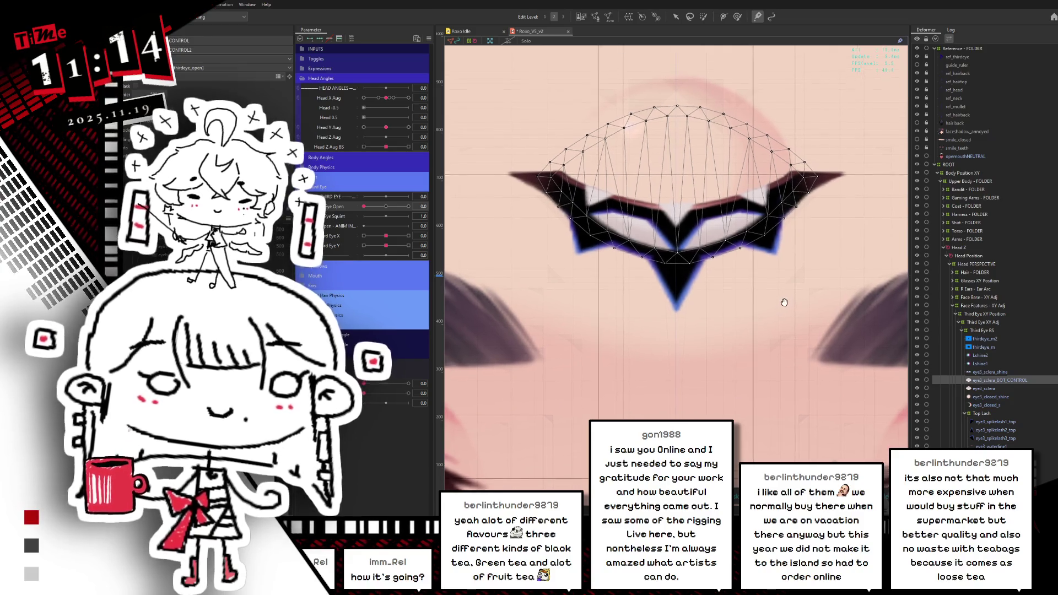
{"action": "mouse_move", "coordinate": [387, 209]}
{"action": "left_mouse_down"}
{"action": "mouse_move", "coordinate": [408, 209]}
{"action": "mouse_move", "coordinate": [386, 208]}
{"action": "left_mouse_up"}
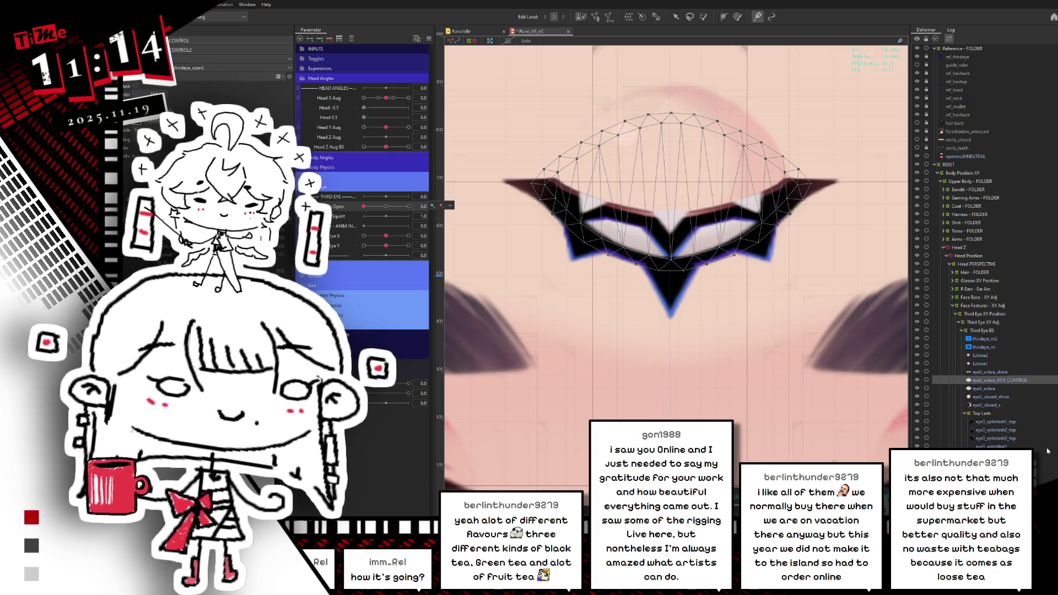
{"action": "left_click", "coordinate": [672, 232]}
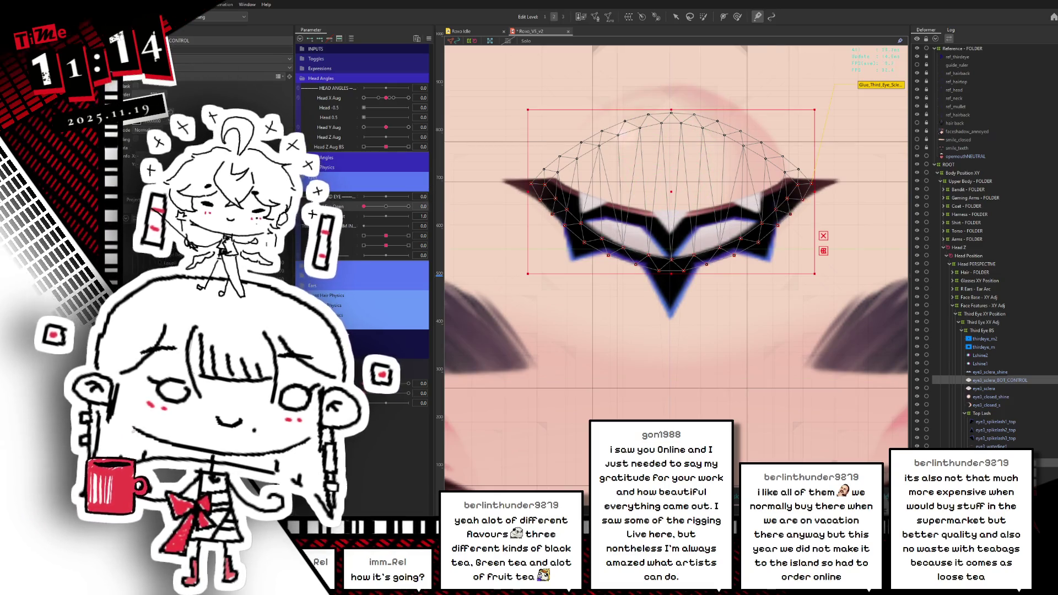
{"action": "left_click", "coordinate": [1006, 381]}
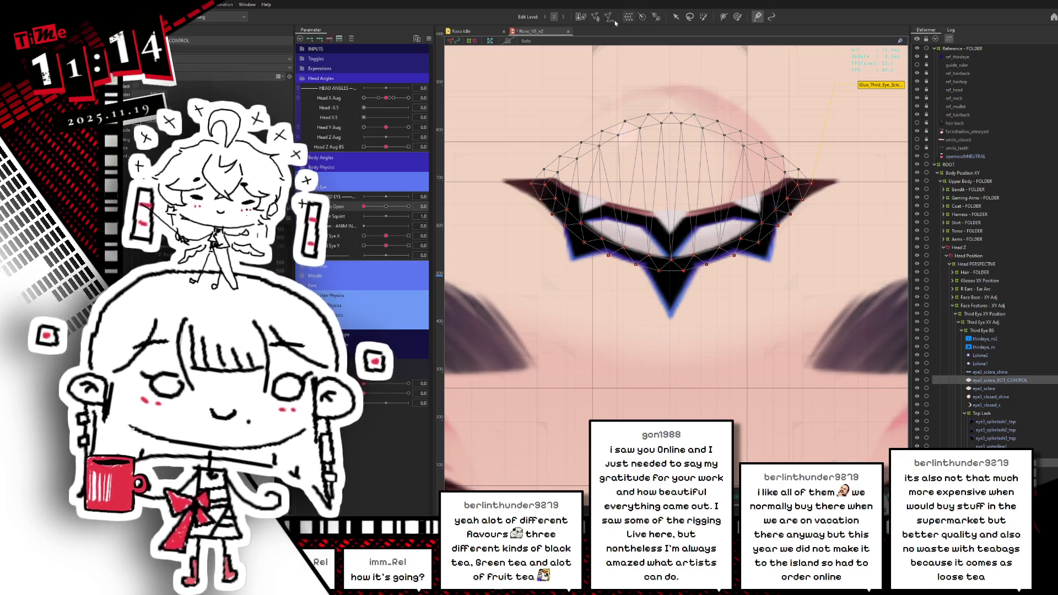
{"action": "left_click", "coordinate": [937, 360]}
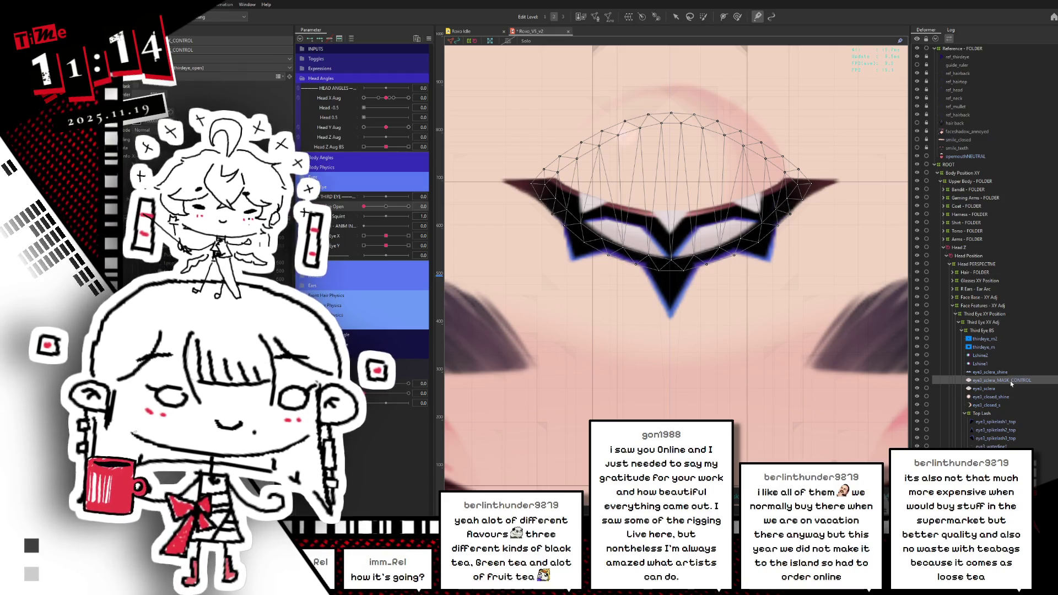
Check the mesh in Mesh Edit by selecting all vertices with Ctrl+A, then apply.
{"action": "scroll", "coordinate": [856, 359], "scroll_direction": "down", "scroll_amount": 2}
{"action": "scroll", "coordinate": [741, 225], "scroll_direction": "up", "scroll_amount": 2}
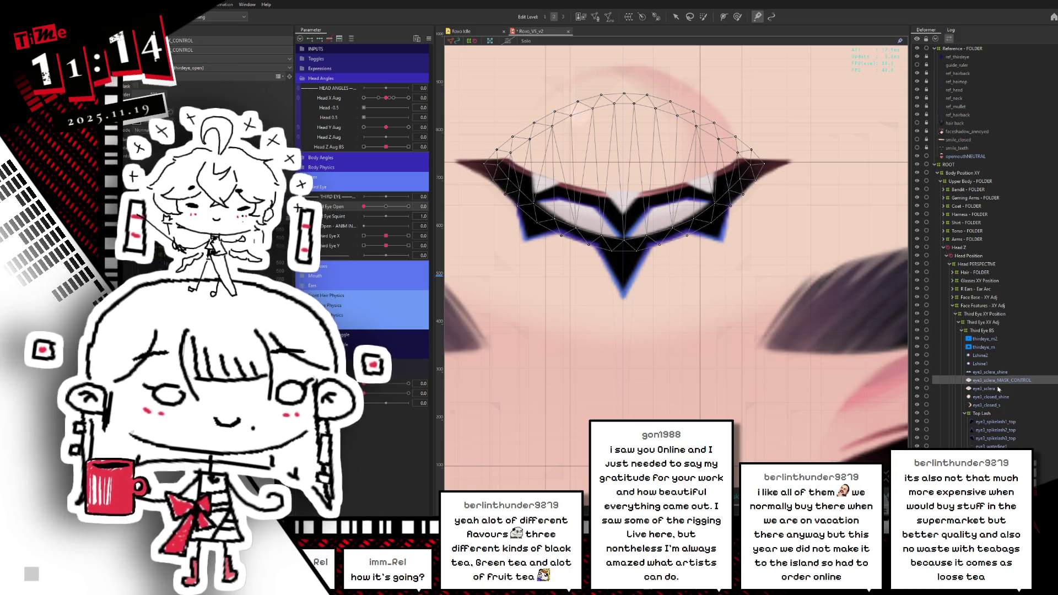
{"action": "left_click", "coordinate": [596, 16]}
{"action": "left_click_drag", "start_coordinate": [608, 118], "coordinate": [641, 165]}
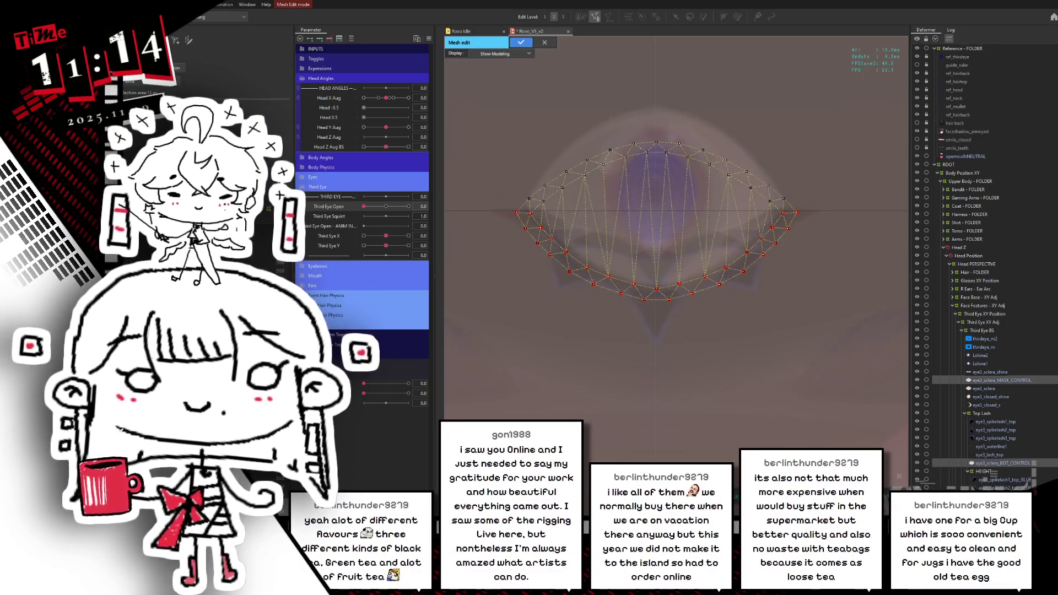
{"action": "key", "text": "ctrl+a"}
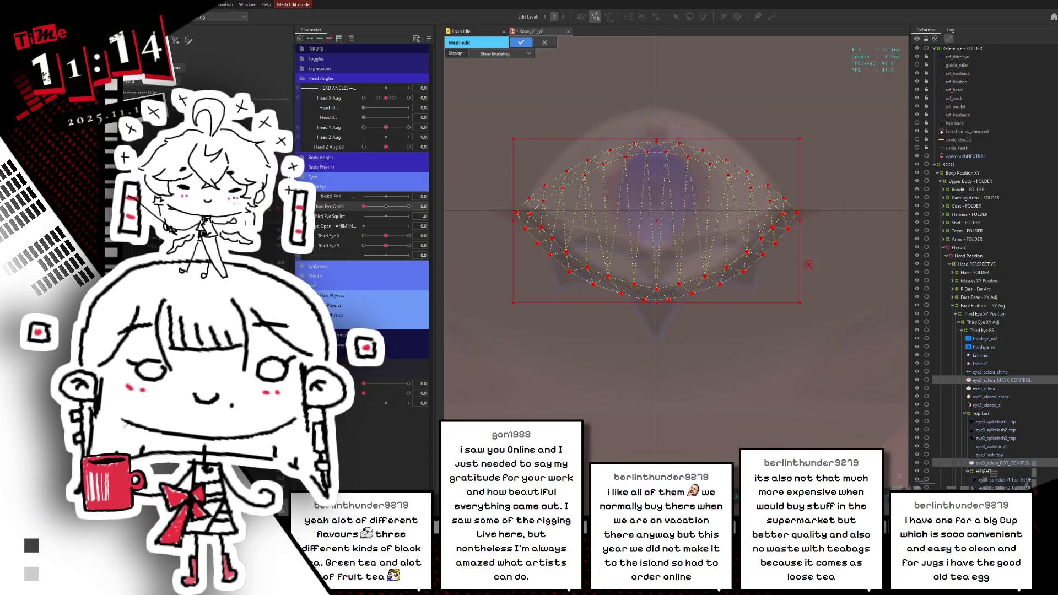
{"action": "left_click", "coordinate": [521, 42]}
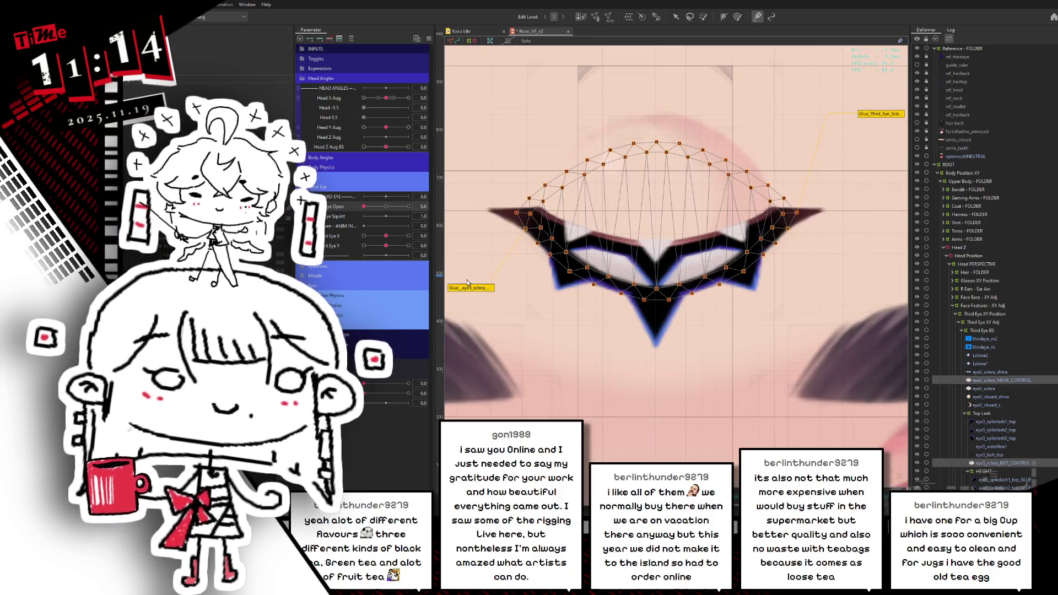
Scrub Third Eye Open between fully open and closed to preview the lid motion.
{"action": "left_click", "coordinate": [386, 206]}
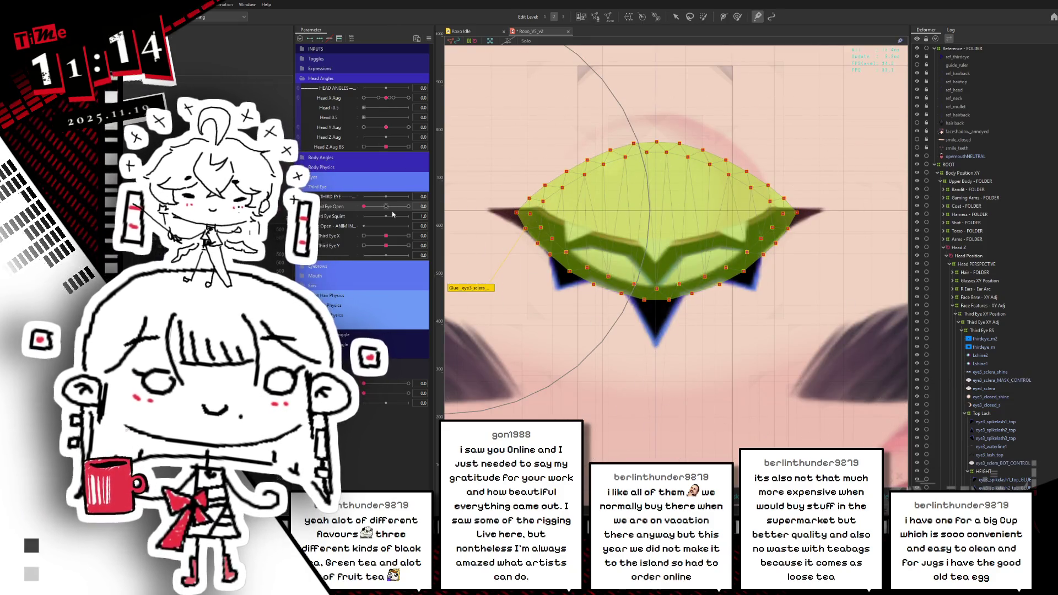
{"action": "left_click_drag", "start_coordinate": [390, 208], "coordinate": [364, 207]}
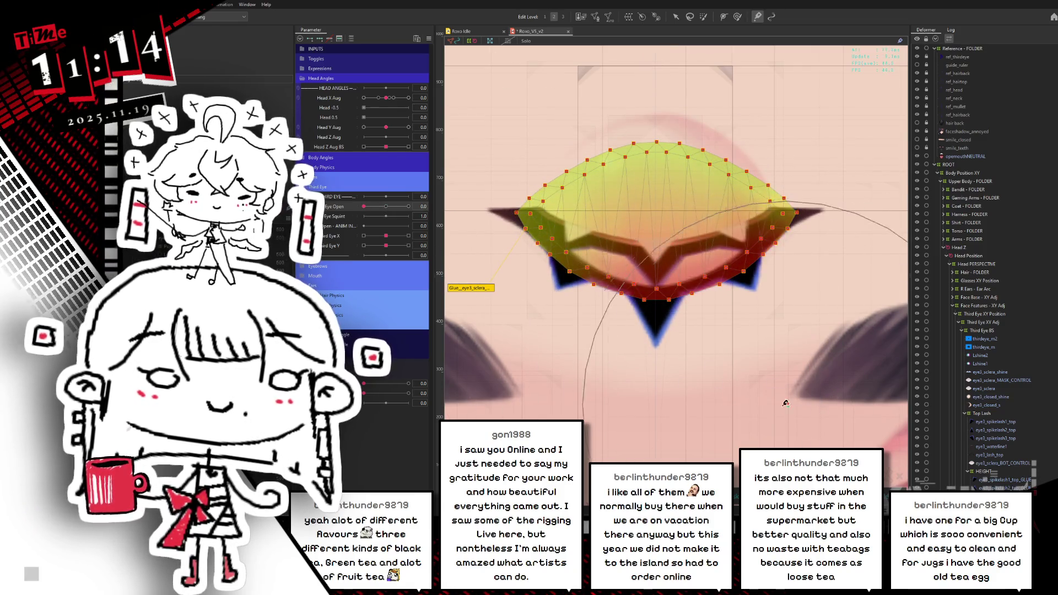
{"action": "left_click_drag", "start_coordinate": [386, 206], "coordinate": [364, 214]}
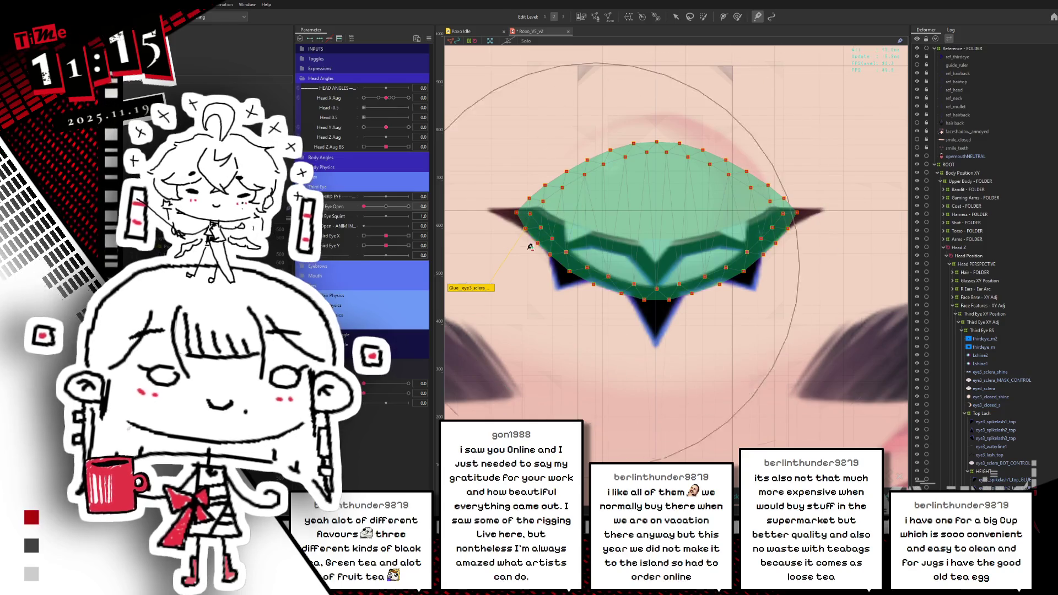
{"action": "mouse_move", "coordinate": [377, 205]}
{"action": "left_mouse_down"}
{"action": "mouse_move", "coordinate": [386, 207]}
{"action": "mouse_move", "coordinate": [358, 212]}
{"action": "left_mouse_up"}
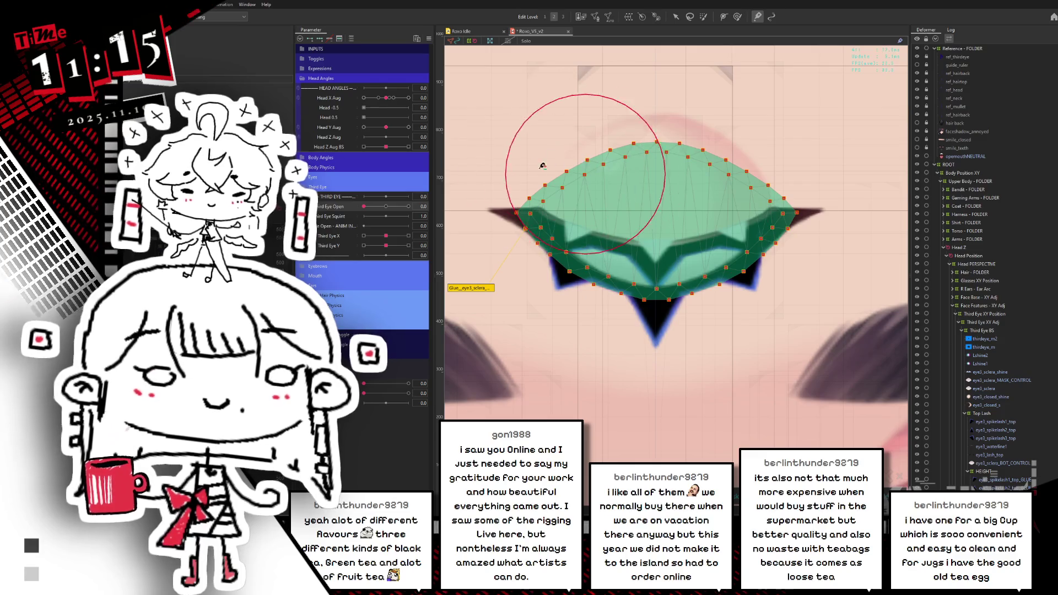
Paint glue weights across the eye mesh, heavier along the lid top out to the right corner.
{"action": "mouse_move", "coordinate": [551, 259]}
{"action": "left_mouse_down"}
{"action": "mouse_move", "coordinate": [634, 287]}
{"action": "mouse_move", "coordinate": [595, 290]}
{"action": "left_mouse_up"}
{"action": "mouse_move", "coordinate": [377, 207]}
{"action": "left_mouse_down"}
{"action": "mouse_move", "coordinate": [386, 206]}
{"action": "mouse_move", "coordinate": [364, 207]}
{"action": "left_mouse_up"}
{"action": "mouse_move", "coordinate": [673, 166]}
{"action": "left_mouse_down"}
{"action": "mouse_move", "coordinate": [626, 142]}
{"action": "mouse_move", "coordinate": [604, 159]}
{"action": "mouse_move", "coordinate": [562, 154]}
{"action": "mouse_move", "coordinate": [540, 166]}
{"action": "left_mouse_up"}
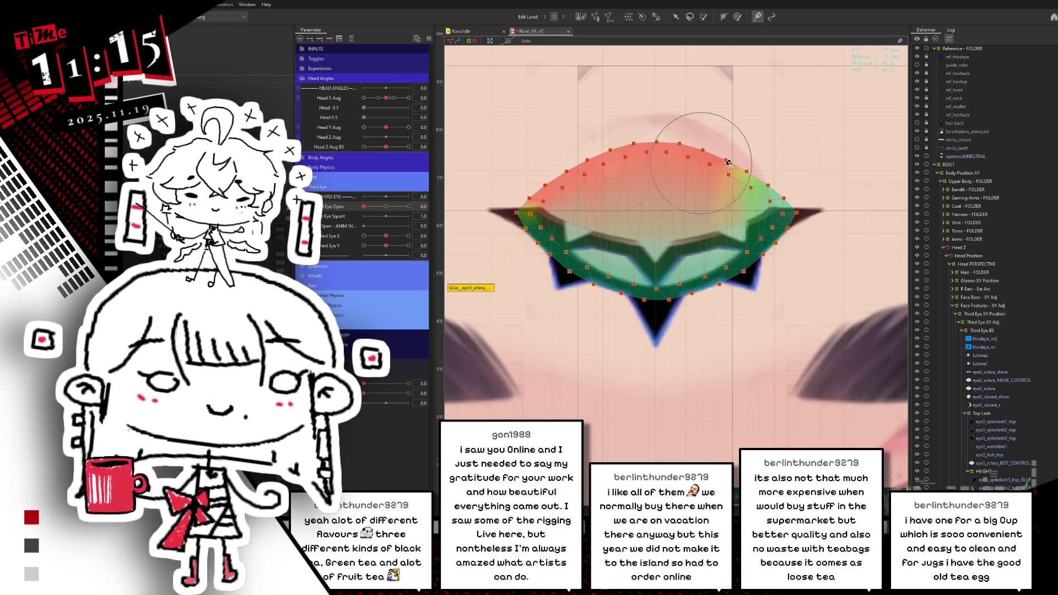
{"action": "mouse_move", "coordinate": [735, 160]}
{"action": "left_mouse_down"}
{"action": "mouse_move", "coordinate": [766, 168]}
{"action": "mouse_move", "coordinate": [782, 152]}
{"action": "left_mouse_up"}
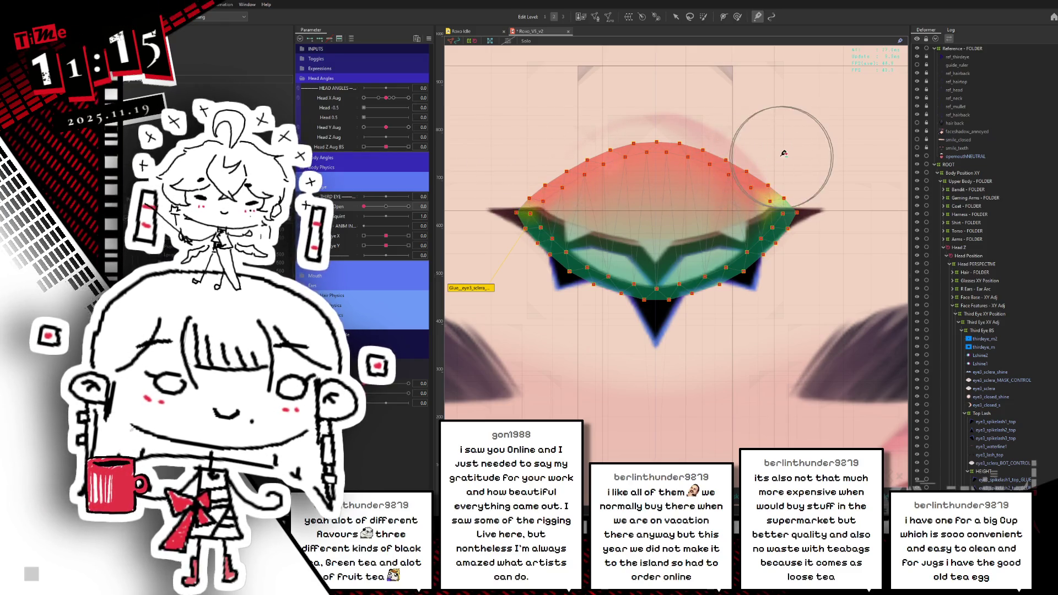
At the open keyform, nudge the lid's right corner down to fit, then select eye3_sclera_MASK_CONTROL.
{"action": "left_click_drag", "start_coordinate": [364, 206], "coordinate": [411, 207]}
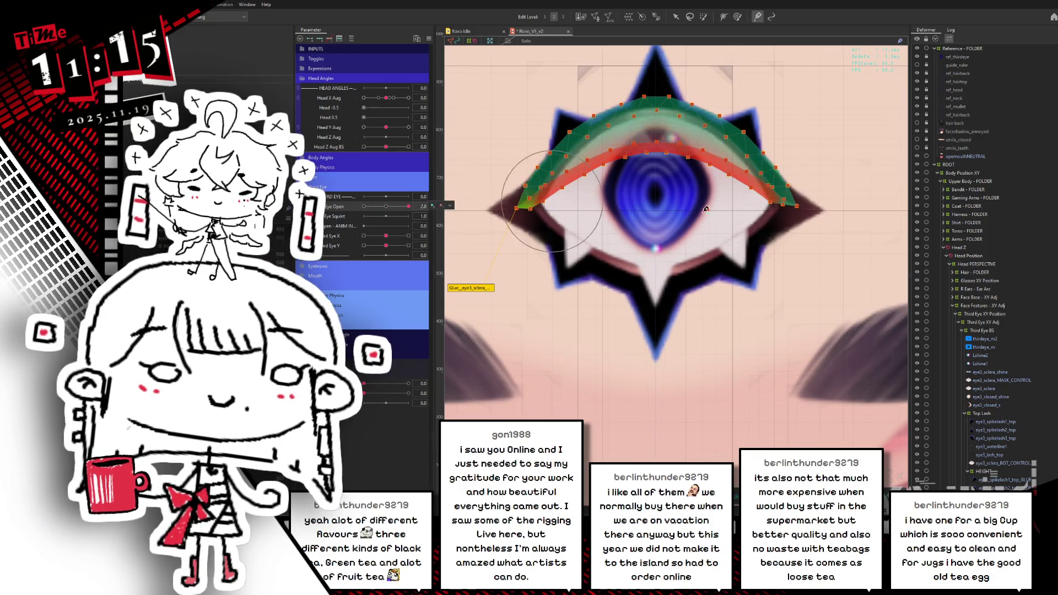
{"action": "mouse_move", "coordinate": [788, 211]}
{"action": "left_mouse_down"}
{"action": "mouse_move", "coordinate": [810, 220]}
{"action": "mouse_move", "coordinate": [812, 210]}
{"action": "mouse_move", "coordinate": [799, 218]}
{"action": "left_mouse_up"}
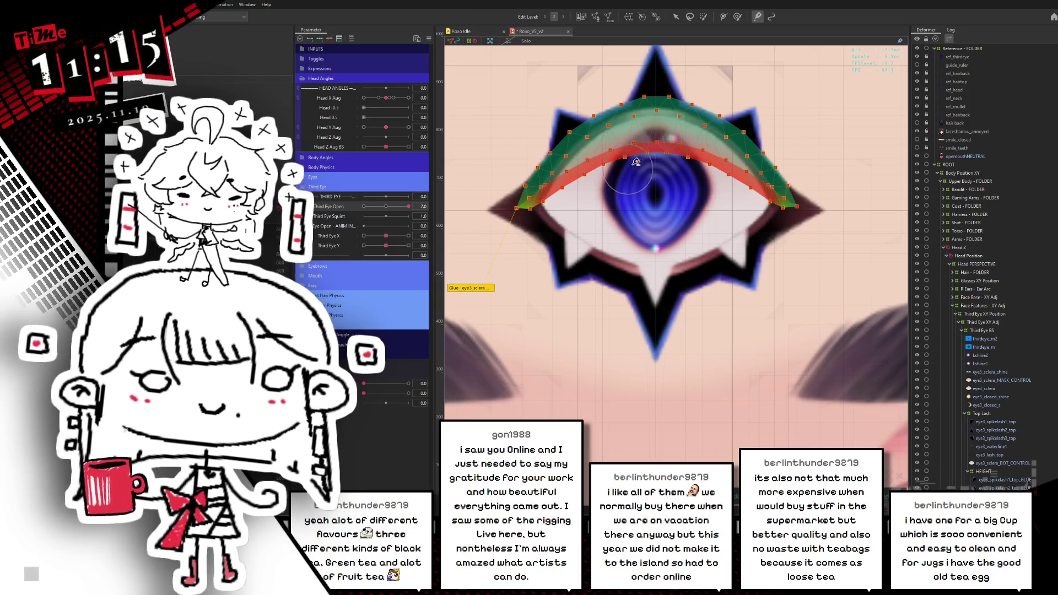
{"action": "left_click", "coordinate": [1009, 382]}
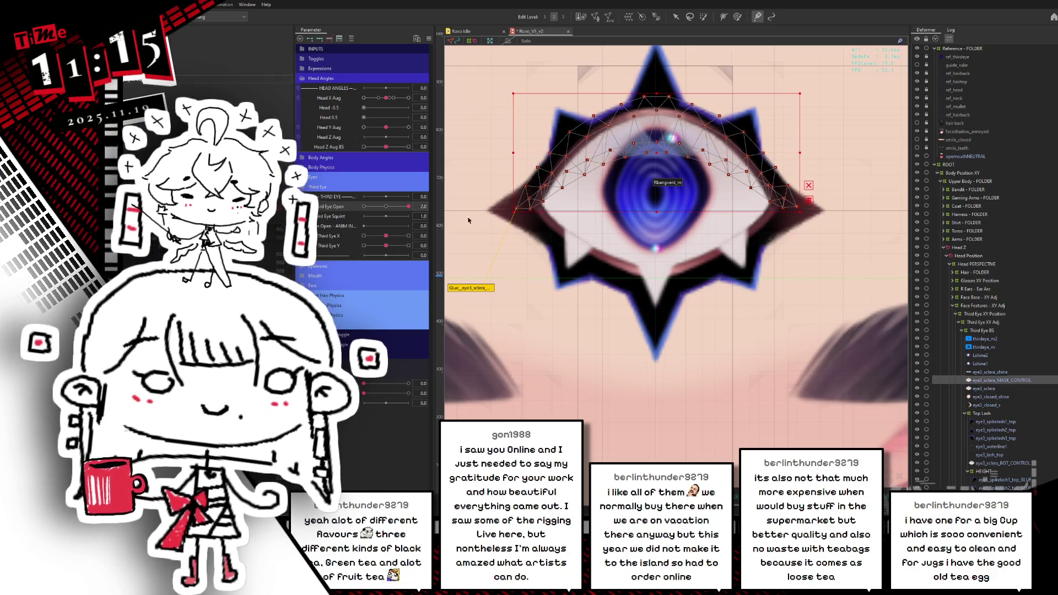
Select the lower lash parts, eye3_spikelashW1_bot through eye3_lash_bot, and half-close the eye to check them.
{"action": "left_click_drag", "start_coordinate": [408, 207], "coordinate": [361, 209]}
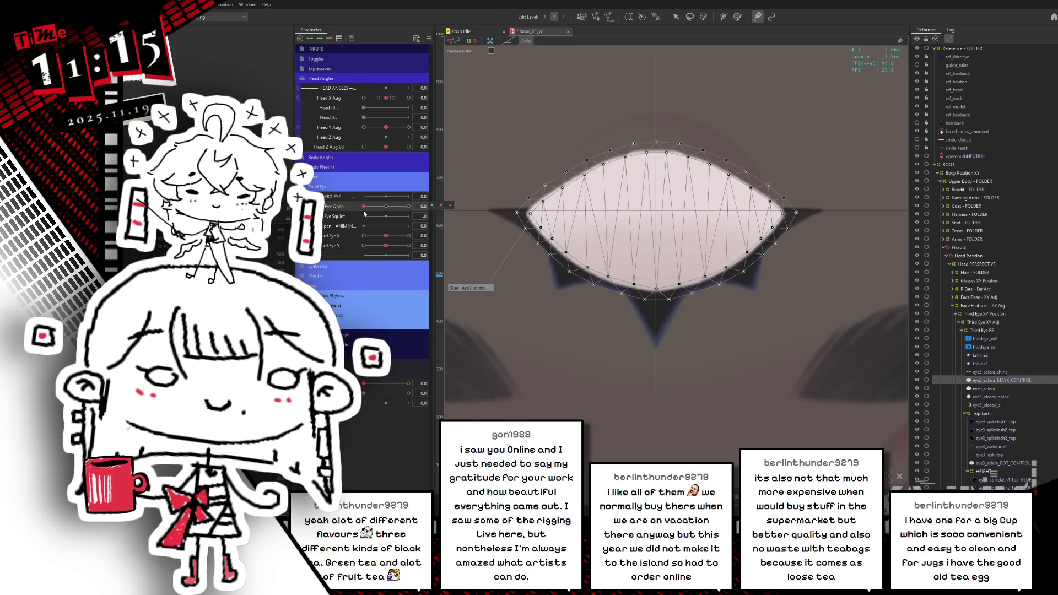
{"action": "left_click_drag", "start_coordinate": [364, 210], "coordinate": [385, 208]}
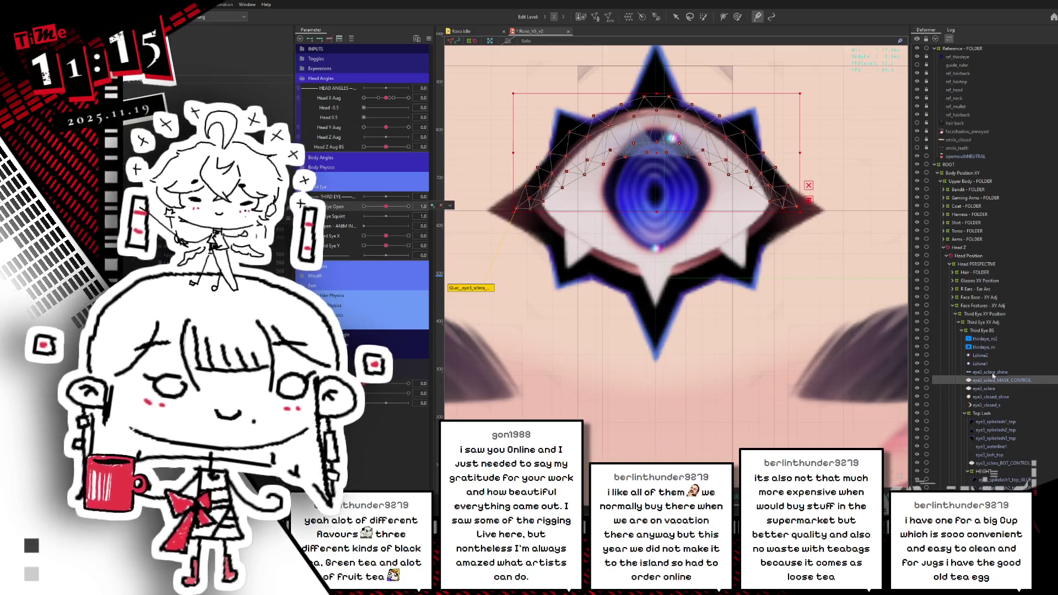
{"action": "scroll", "coordinate": [987, 265], "scroll_direction": "down", "scroll_amount": 1}
{"action": "scroll", "coordinate": [986, 331], "scroll_direction": "down", "scroll_amount": 8}
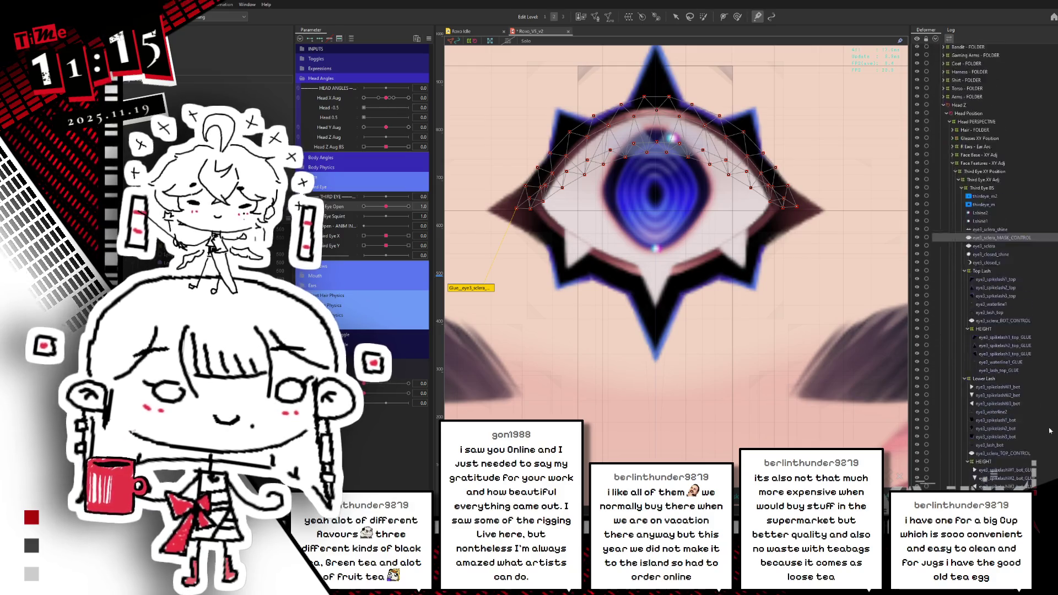
{"action": "left_click", "coordinate": [998, 329]}
{"action": "left_click", "coordinate": [990, 386], "text": "shift"}
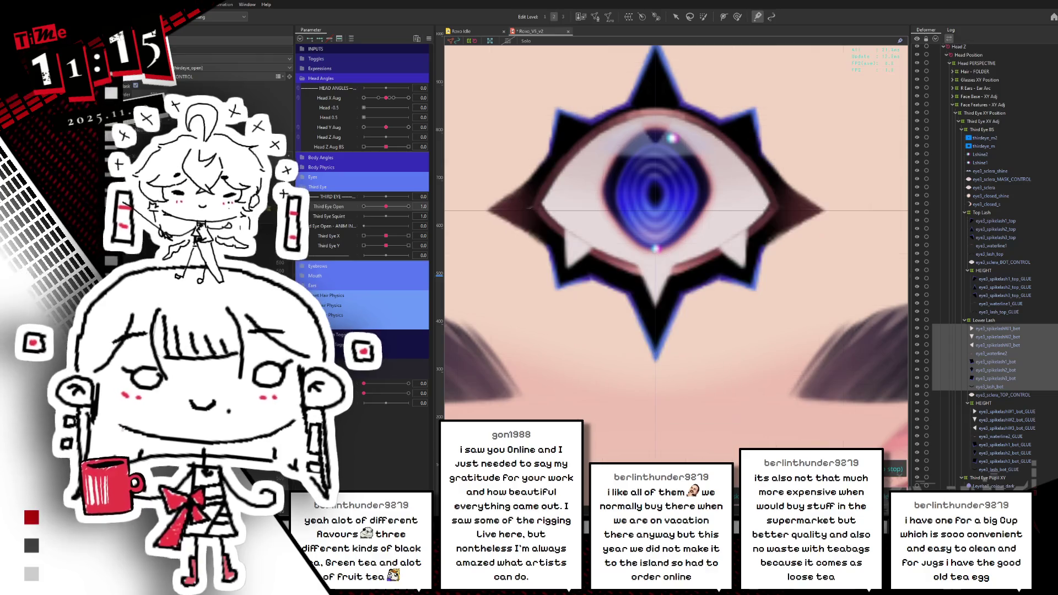
{"action": "mouse_move", "coordinate": [386, 206]}
{"action": "left_mouse_down"}
{"action": "mouse_move", "coordinate": [361, 222]}
{"action": "mouse_move", "coordinate": [408, 220]}
{"action": "mouse_move", "coordinate": [362, 226]}
{"action": "left_mouse_up"}
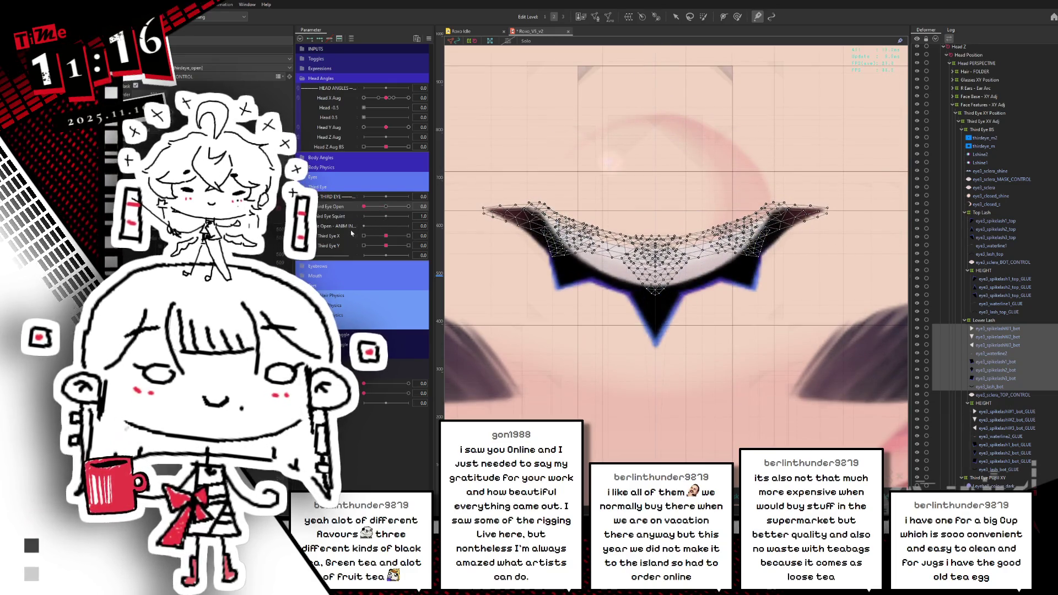
Select eye3_sclera, hide the selection outline, and set Third Eye Open back to 1.0.
{"action": "left_click", "coordinate": [999, 395]}
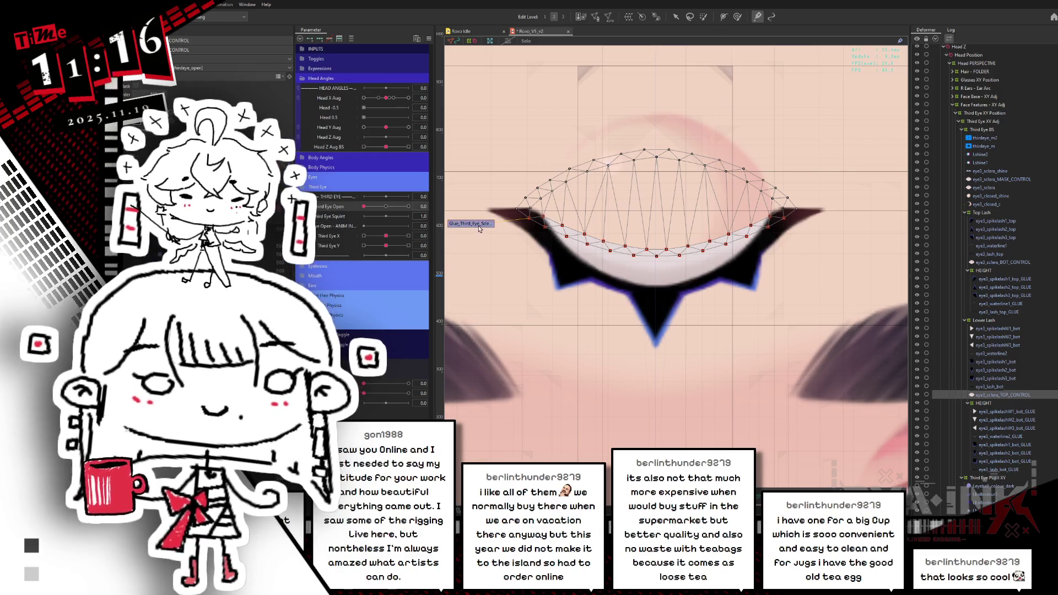
{"action": "left_click", "coordinate": [988, 188]}
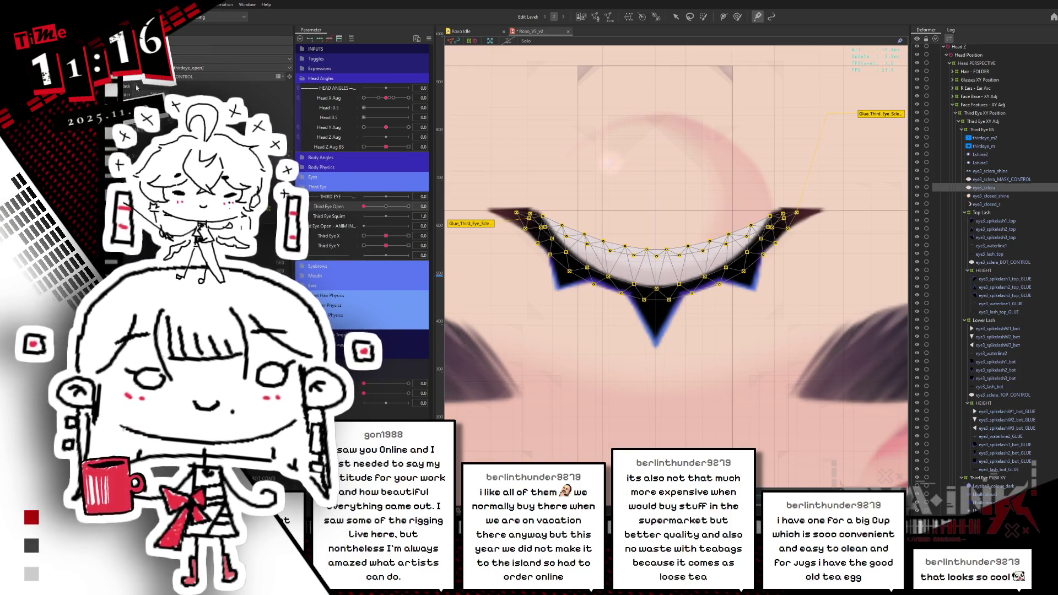
{"action": "left_click", "coordinate": [386, 207]}
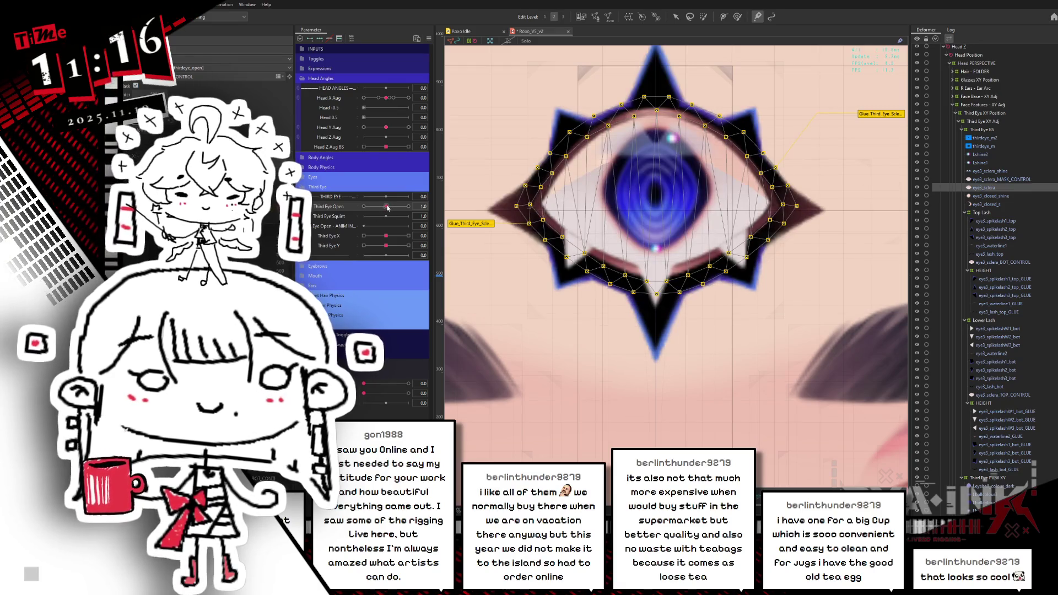
{"action": "key", "text": "ctrl+h"}
{"action": "left_click", "coordinate": [387, 206]}
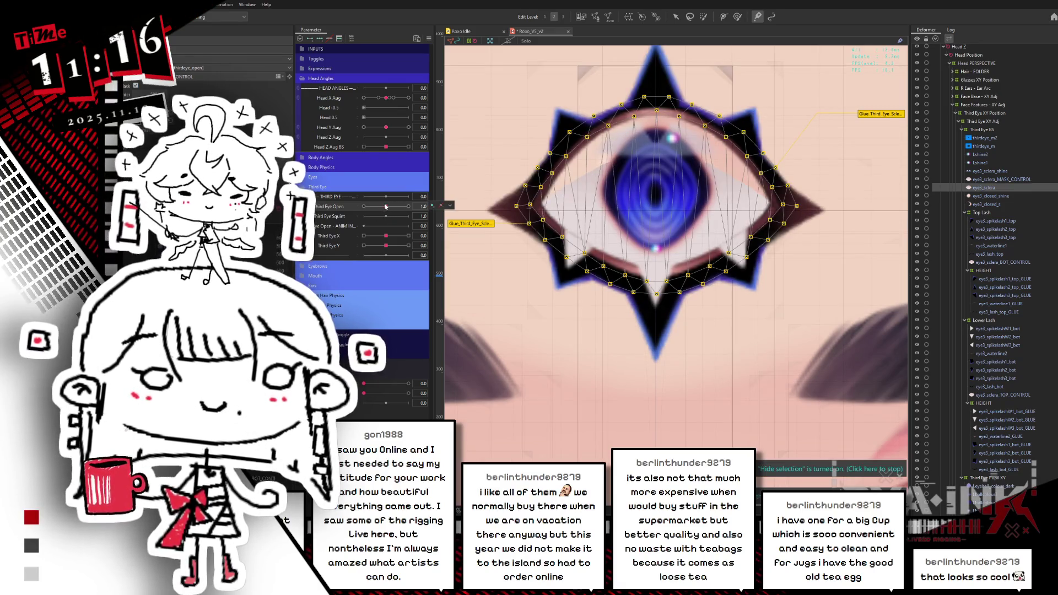
{"action": "mouse_move", "coordinate": [385, 208]}
{"action": "left_mouse_down"}
{"action": "mouse_move", "coordinate": [365, 208]}
{"action": "mouse_move", "coordinate": [386, 207]}
{"action": "left_mouse_up"}
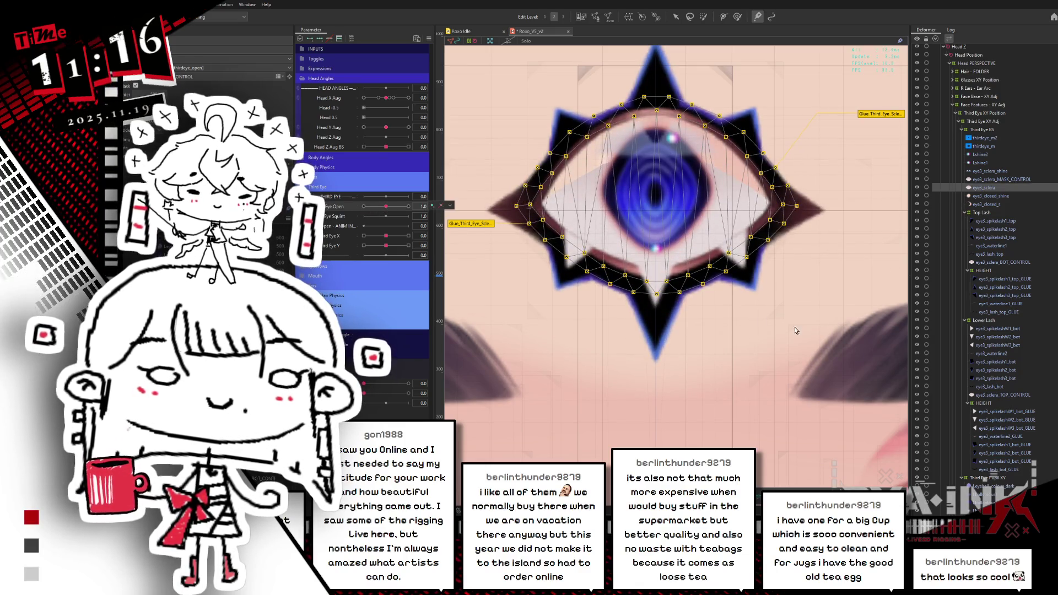
Select eye3_sclera_MASK_CONTROL, partly close the eye to 0.4, and open its keyform editing.
{"action": "left_click", "coordinate": [991, 395]}
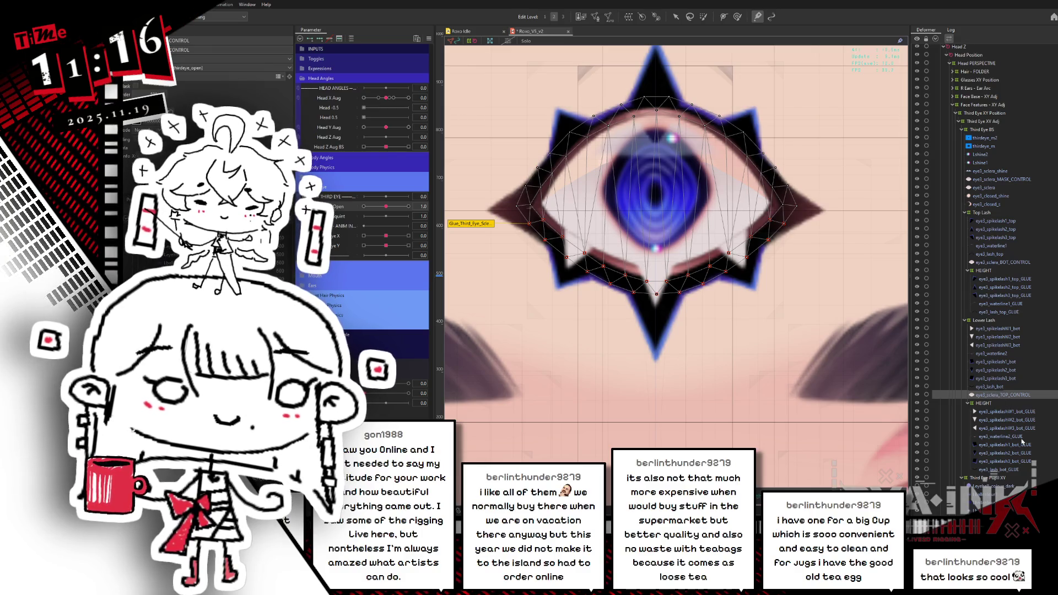
{"action": "left_click", "coordinate": [999, 180]}
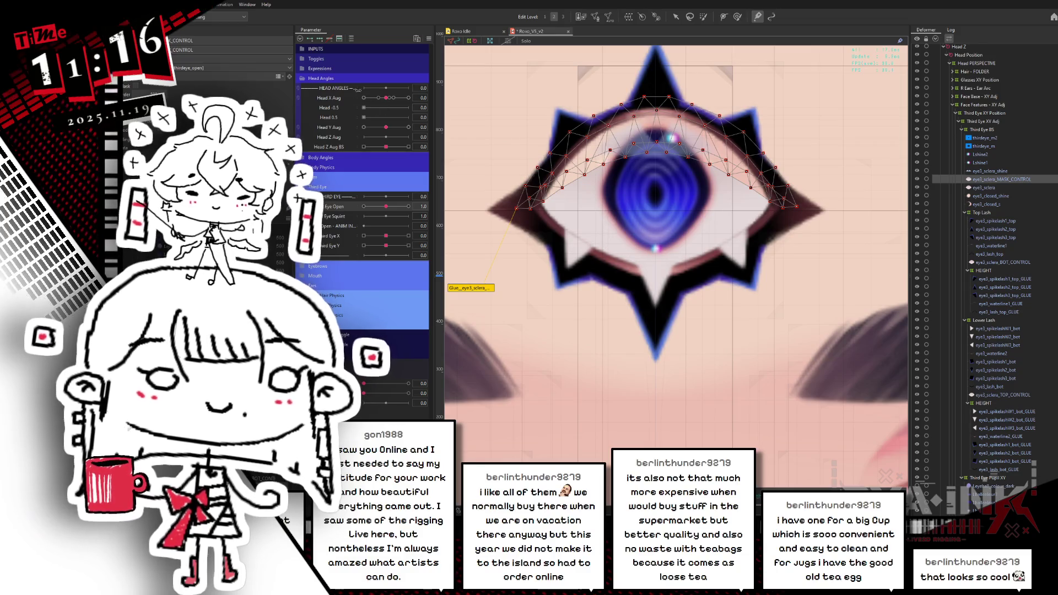
{"action": "left_click_drag", "start_coordinate": [392, 208], "coordinate": [376, 209]}
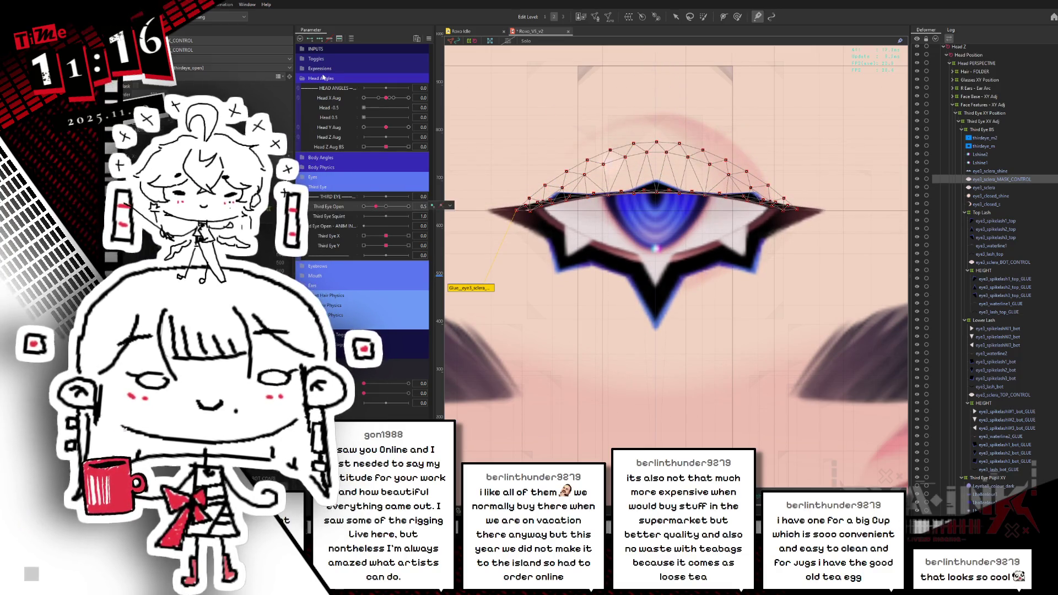
{"action": "left_click", "coordinate": [329, 39]}
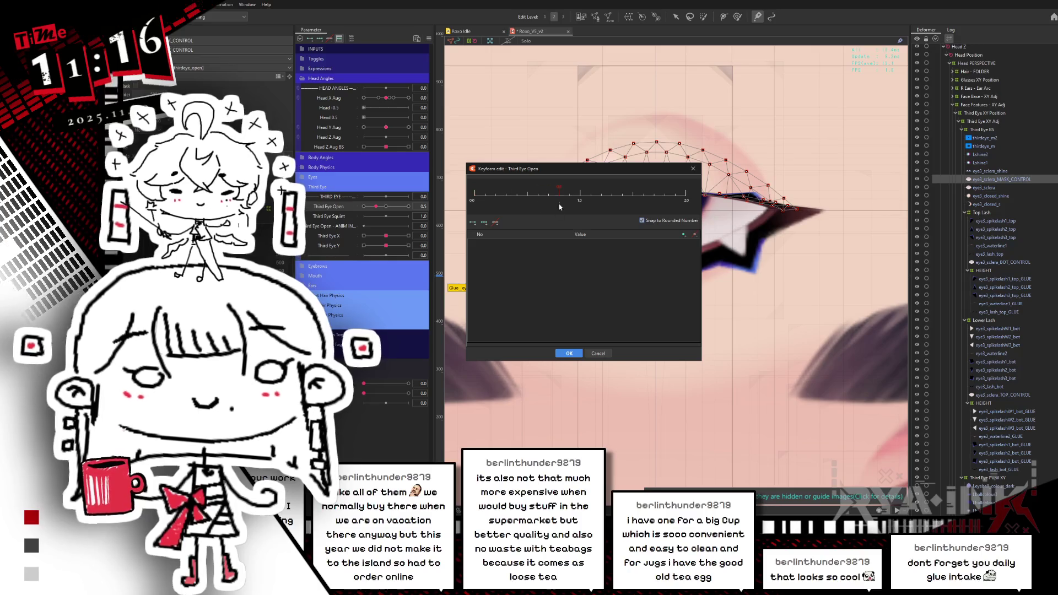
Add a key at 1.0 and confirm, then reselect eye3_sclera_MASK_CONTROL with the eye fully open.
{"action": "left_click", "coordinate": [579, 194]}
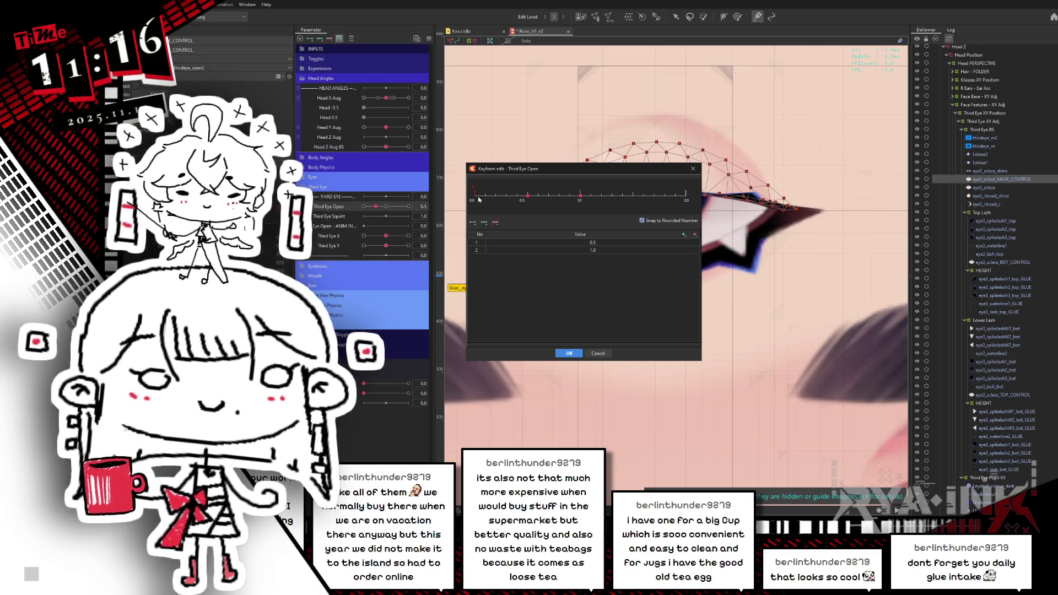
{"action": "left_click", "coordinate": [558, 354]}
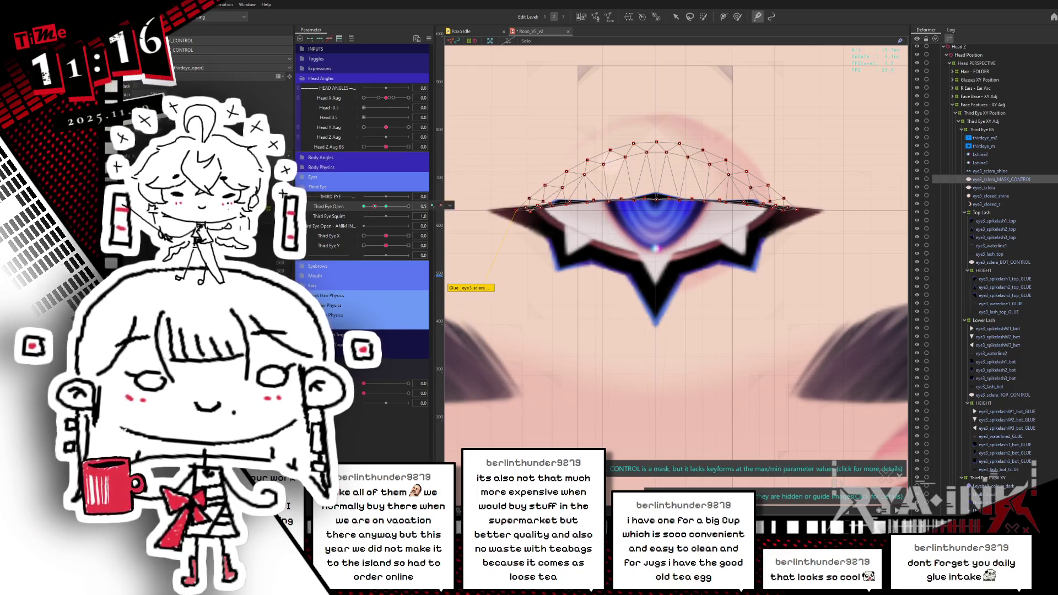
{"action": "left_click", "coordinate": [444, 207]}
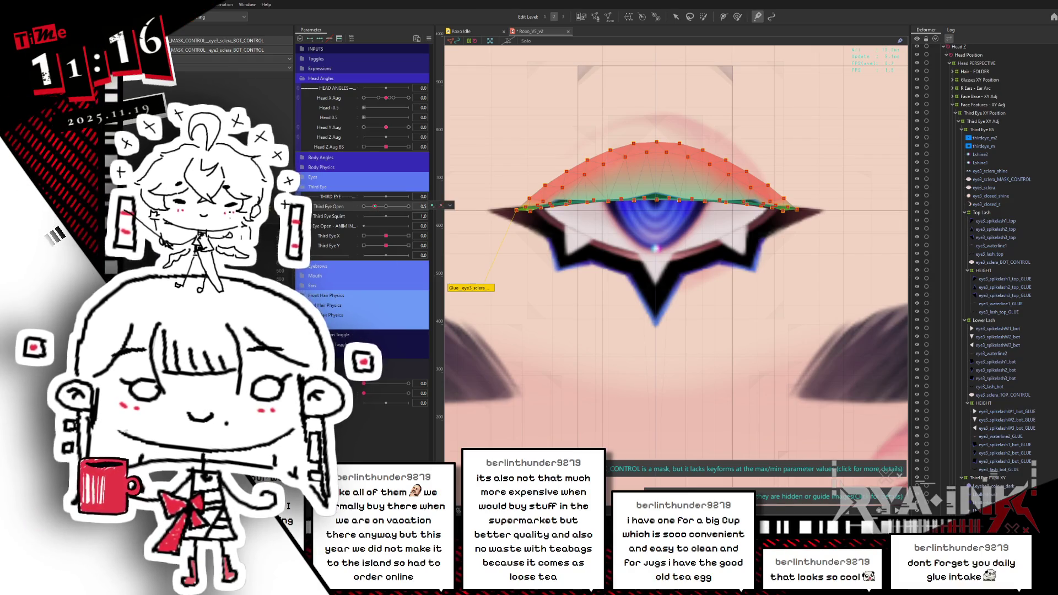
{"action": "left_click", "coordinate": [992, 179]}
{"action": "left_click", "coordinate": [386, 206]}
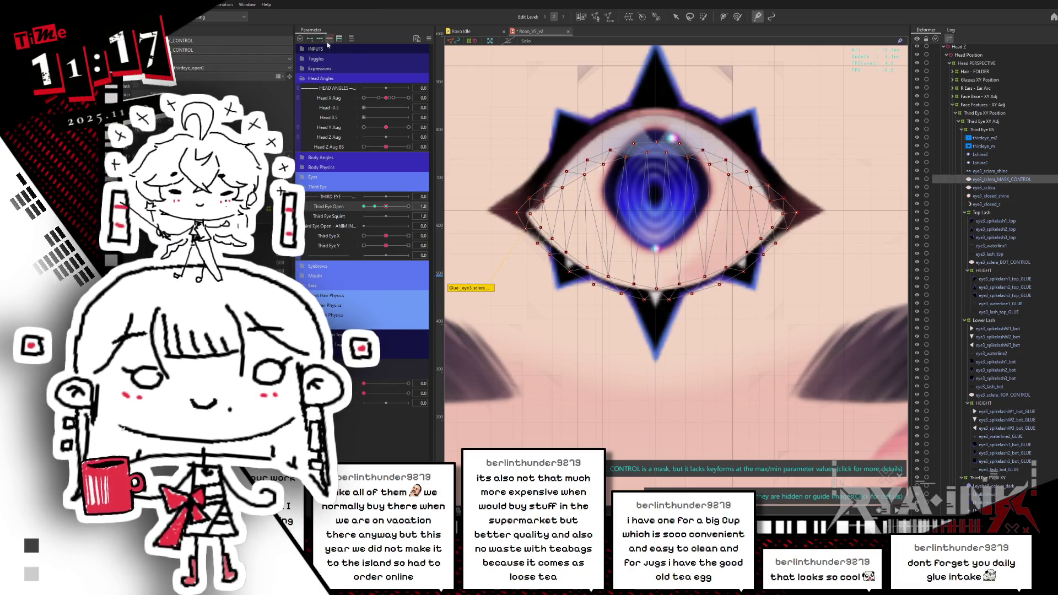
Undo twice, preview the eye at 0.6, select the top lash arc, then eye3_sclera_BOT_CONTROL.
{"action": "key", "text": "ctrl+z"}
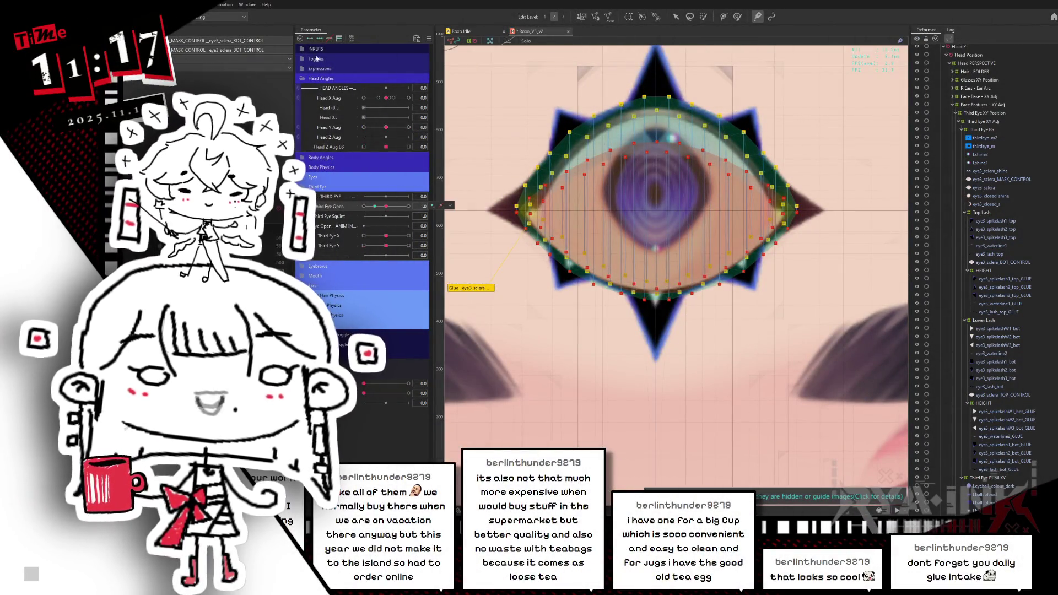
{"action": "key", "text": "ctrl+z"}
{"action": "mouse_move", "coordinate": [408, 206]}
{"action": "left_mouse_down"}
{"action": "mouse_move", "coordinate": [378, 209]}
{"action": "mouse_move", "coordinate": [409, 206]}
{"action": "left_mouse_up"}
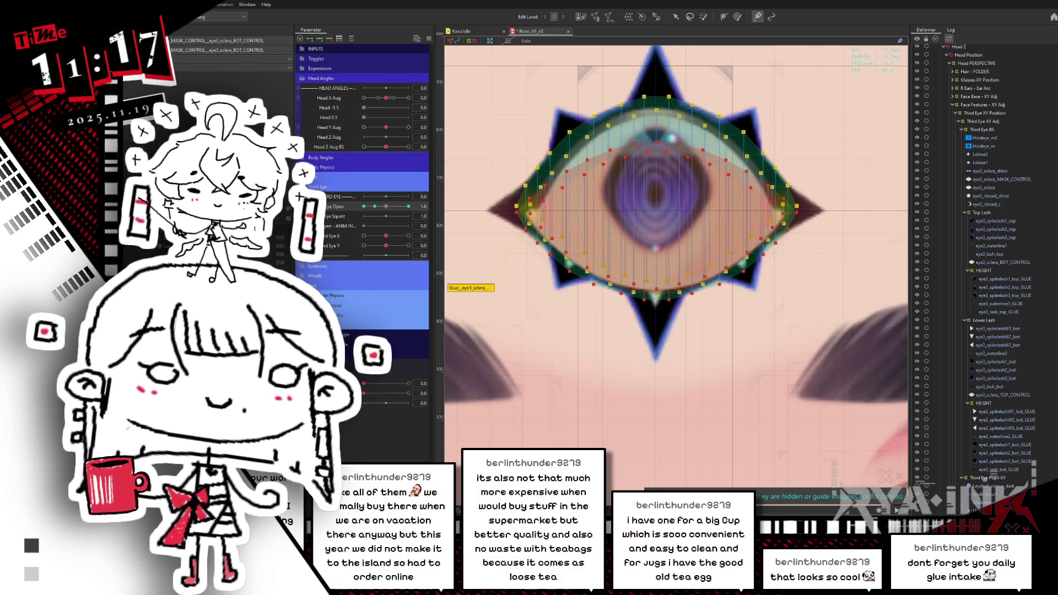
{"action": "left_click", "coordinate": [194, 69]}
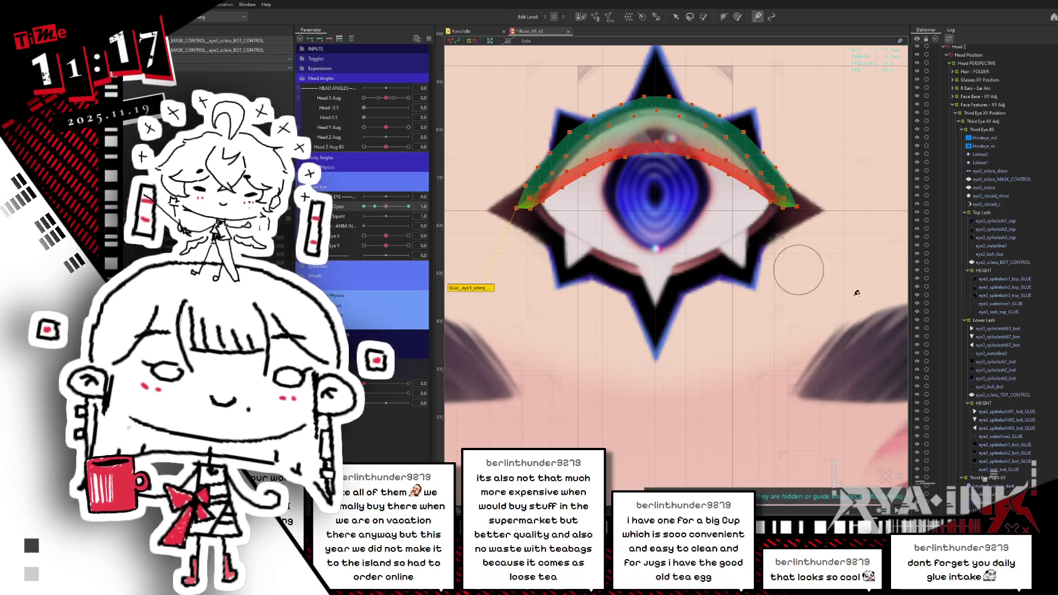
{"action": "left_click", "coordinate": [1000, 262]}
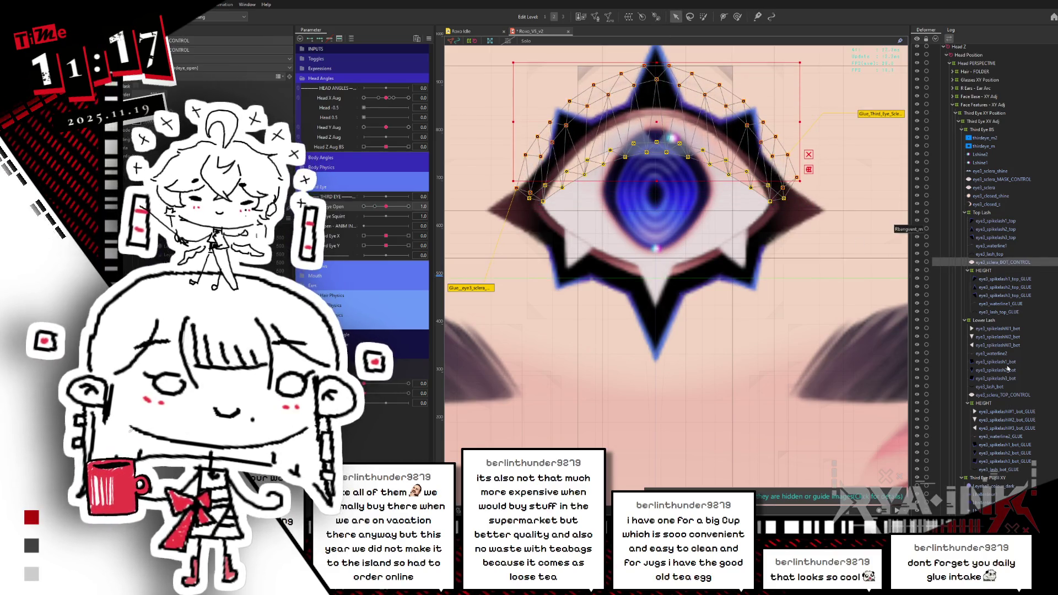
Toggle between eye3_sclera_TOP_CONTROL and BOT_CONTROL with the selection overlay hidden.
{"action": "left_click", "coordinate": [1003, 396]}
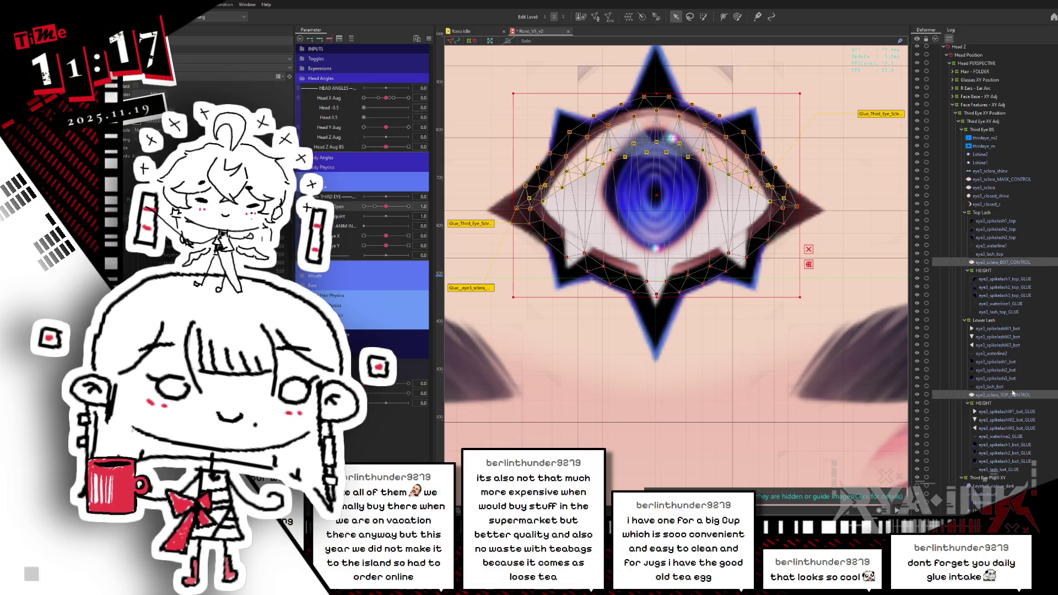
{"action": "left_click", "coordinate": [933, 262]}
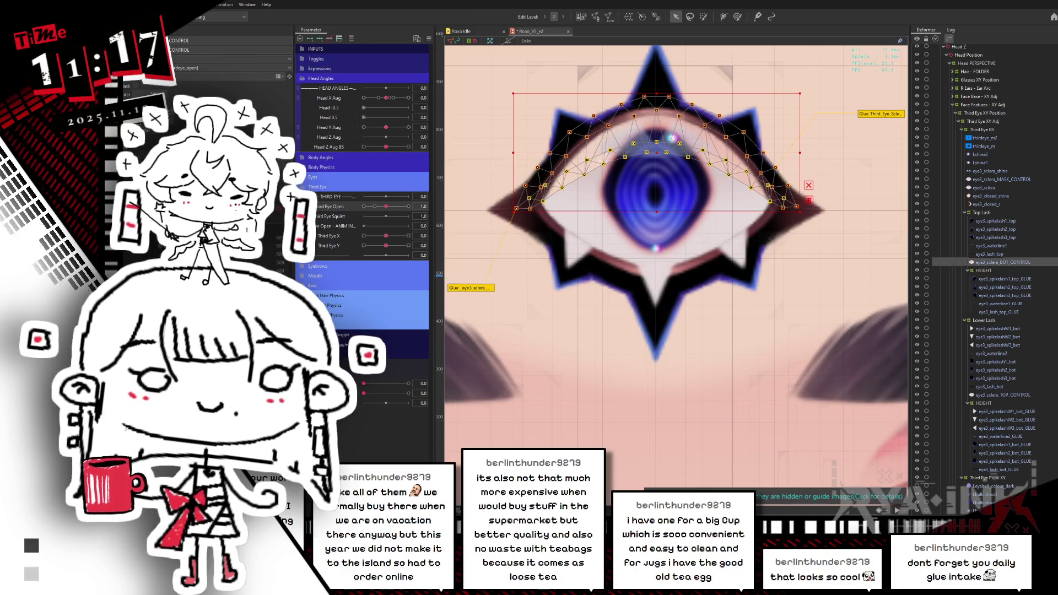
{"action": "key", "text": "ctrl+h"}
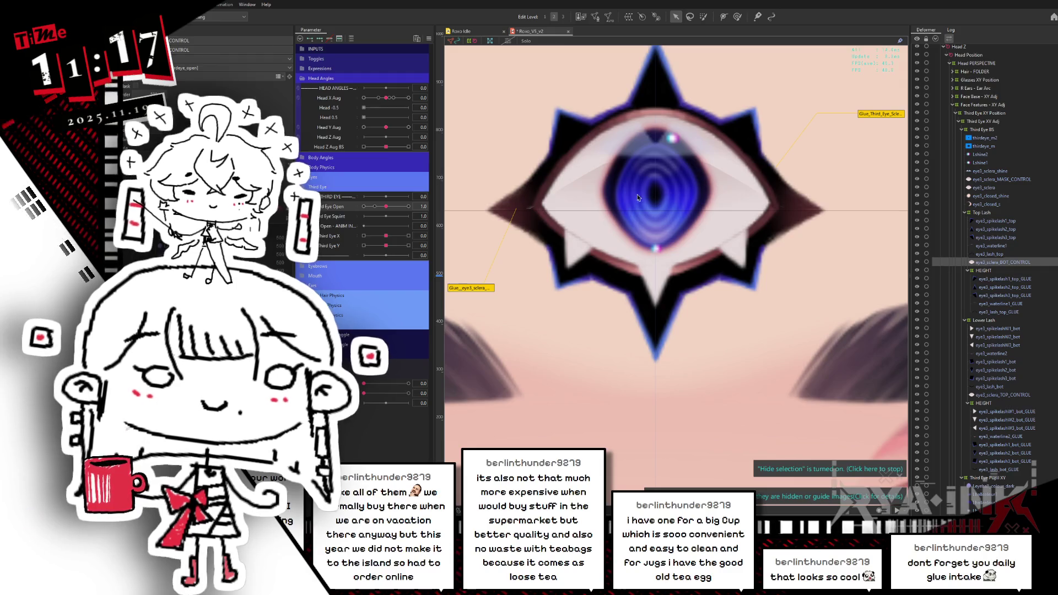
{"action": "left_click", "coordinate": [741, 209]}
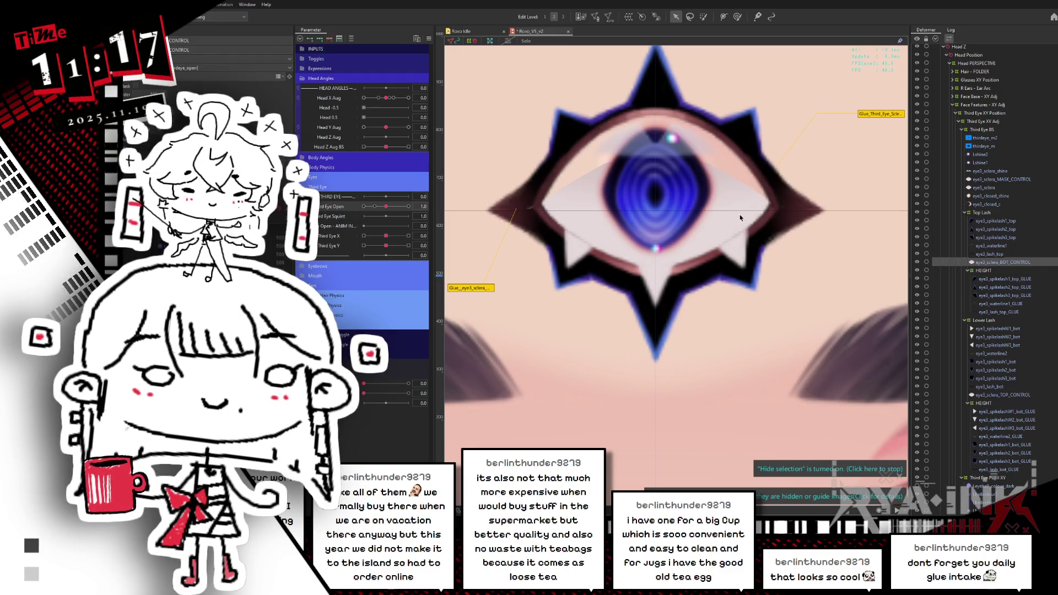
{"action": "left_click", "coordinate": [551, 187], "text": "shift"}
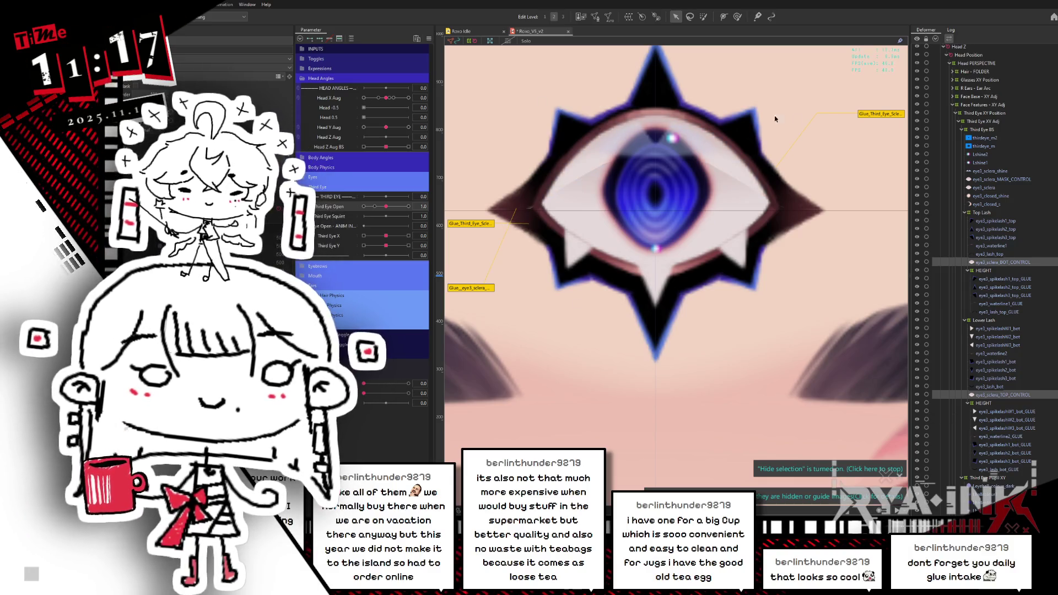
{"action": "left_click", "coordinate": [999, 179]}
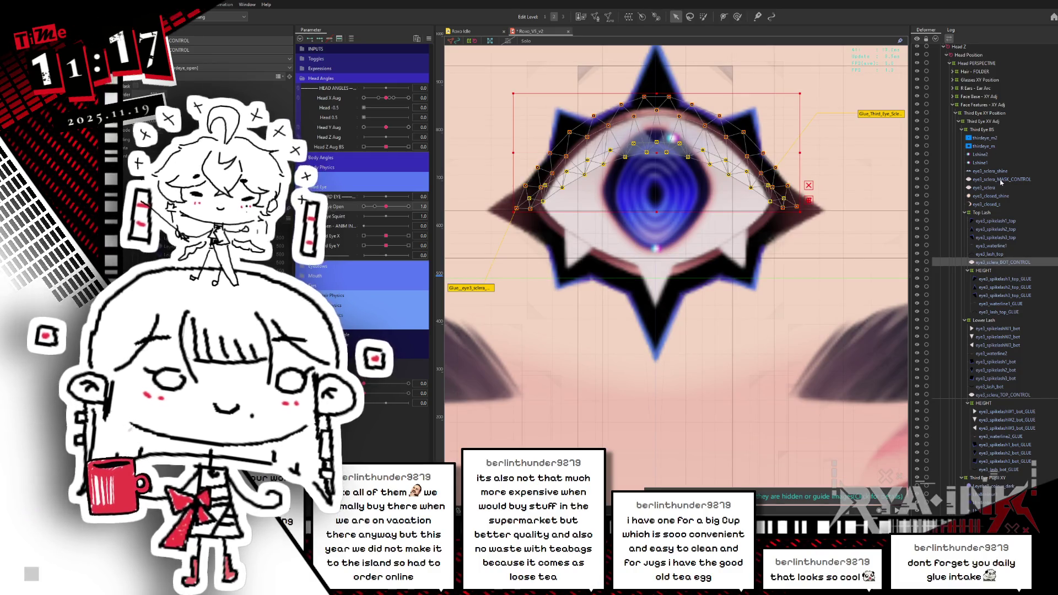
{"action": "key", "text": "ctrl+z"}
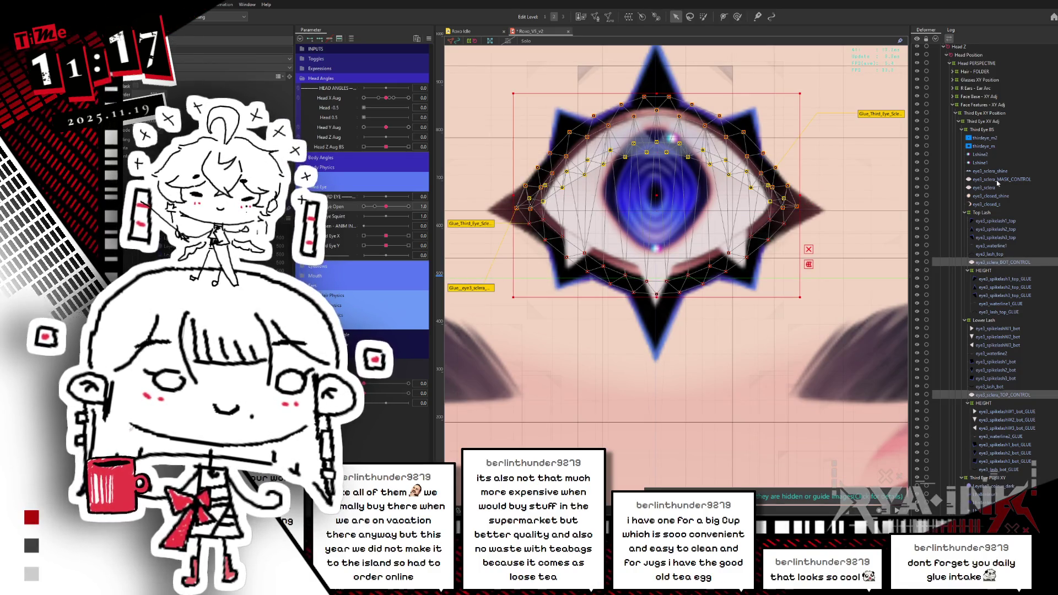
{"action": "key", "text": "ctrl+h"}
Compare eye3_sclera_MASK_CONTROL with eye3_sclera, then close the third eye partway to test the blink.
{"action": "left_click", "coordinate": [995, 180]}
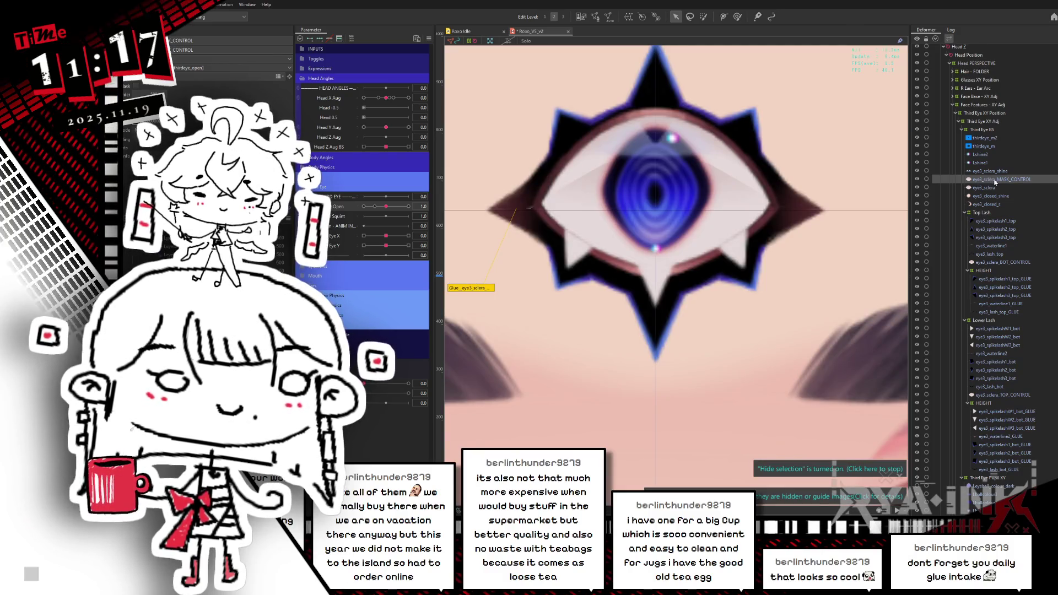
{"action": "left_click", "coordinate": [987, 188]}
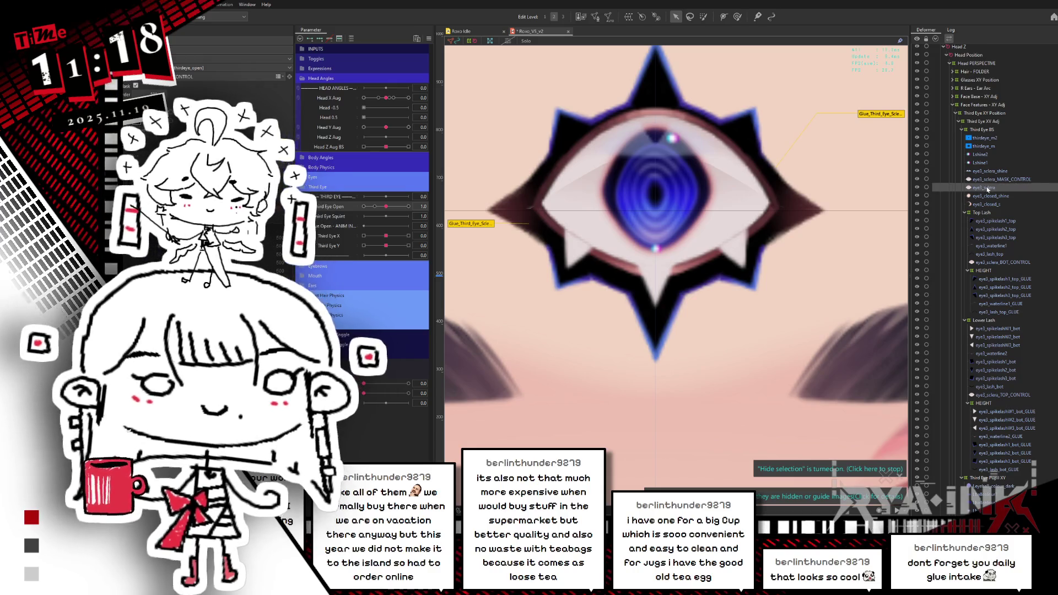
{"action": "left_click", "coordinate": [994, 180]}
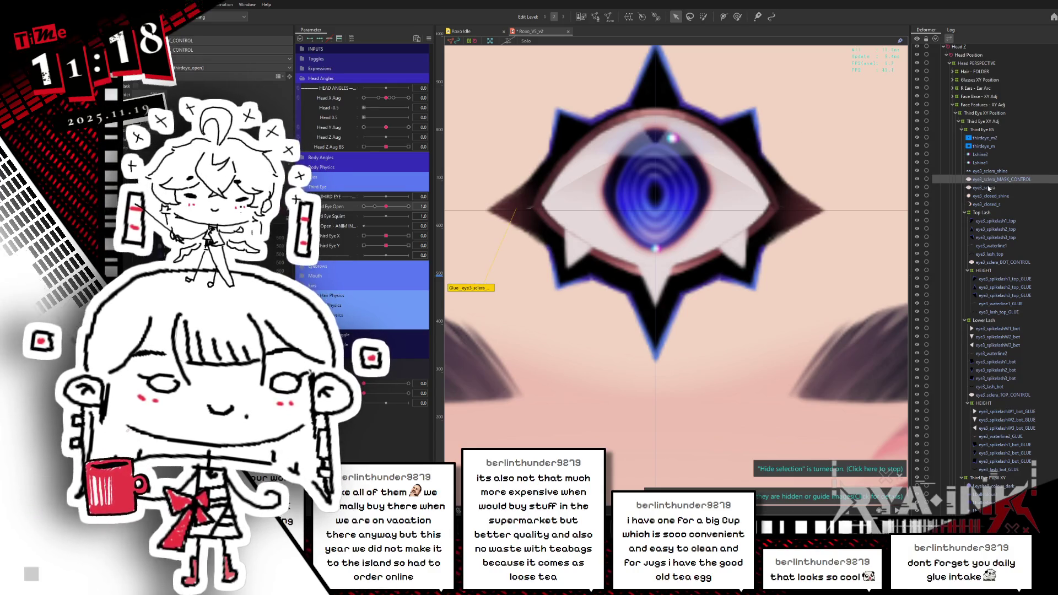
{"action": "left_click", "coordinate": [991, 188]}
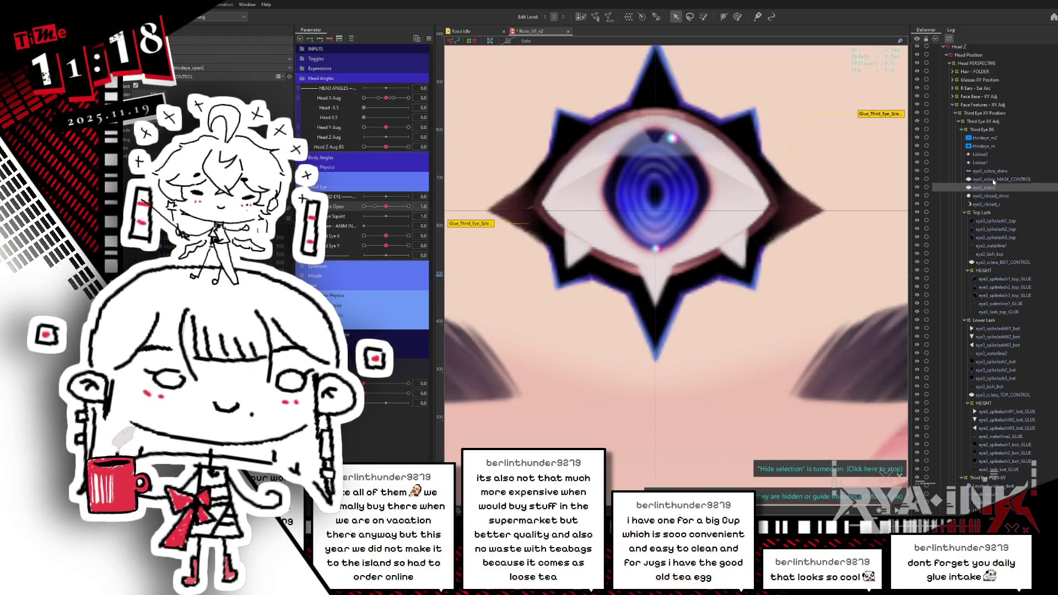
{"action": "left_click", "coordinate": [992, 180]}
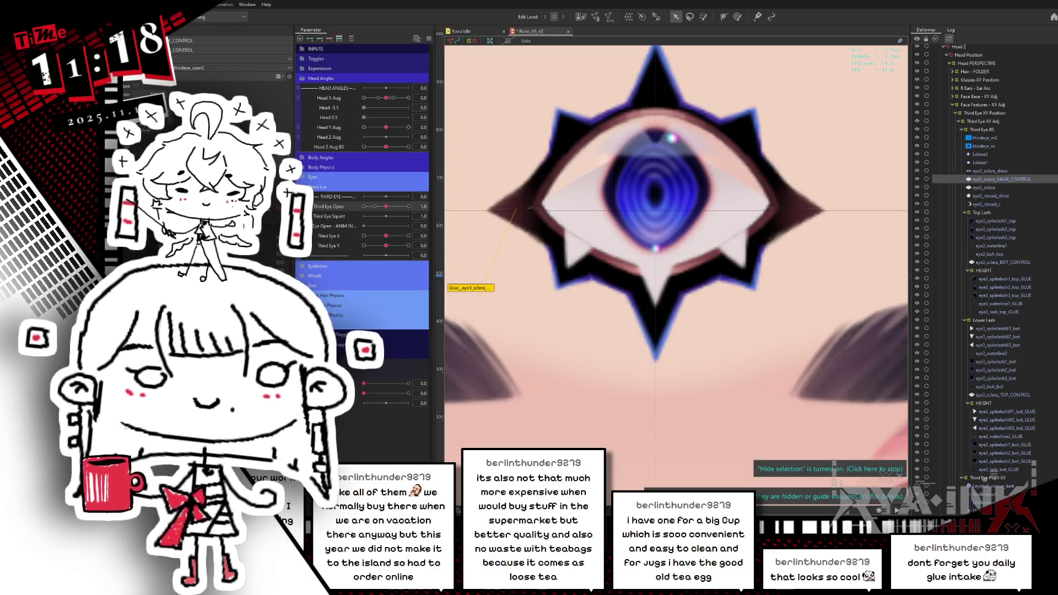
{"action": "left_click", "coordinate": [1000, 188]}
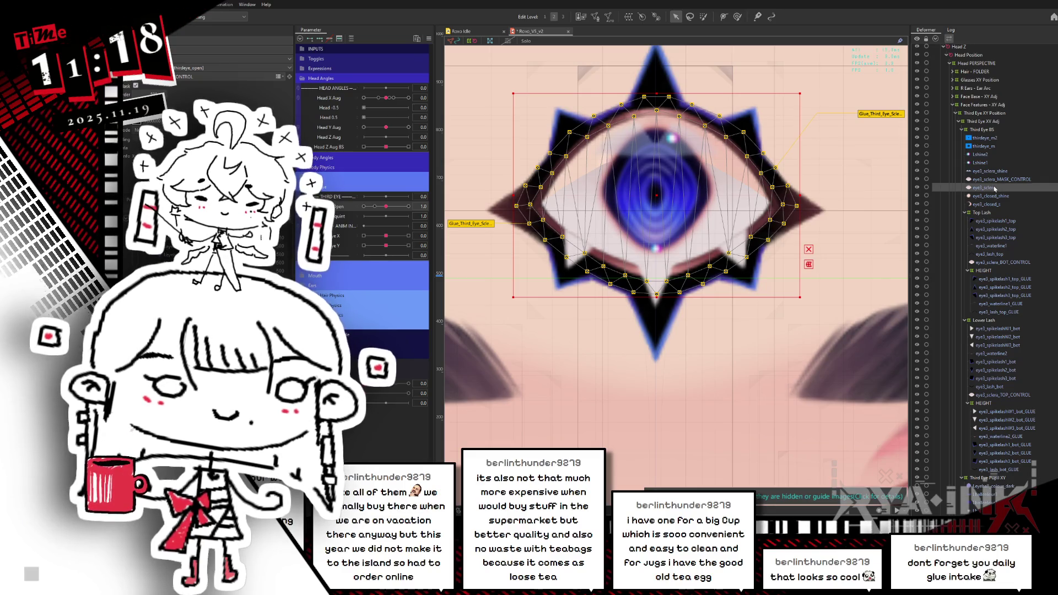
{"action": "mouse_move", "coordinate": [386, 207]}
{"action": "left_mouse_down"}
{"action": "mouse_move", "coordinate": [365, 213]}
{"action": "mouse_move", "coordinate": [362, 220]}
{"action": "mouse_move", "coordinate": [393, 219]}
{"action": "mouse_move", "coordinate": [369, 232]}
{"action": "mouse_move", "coordinate": [394, 241]}
{"action": "mouse_move", "coordinate": [395, 215]}
{"action": "left_mouse_up"}
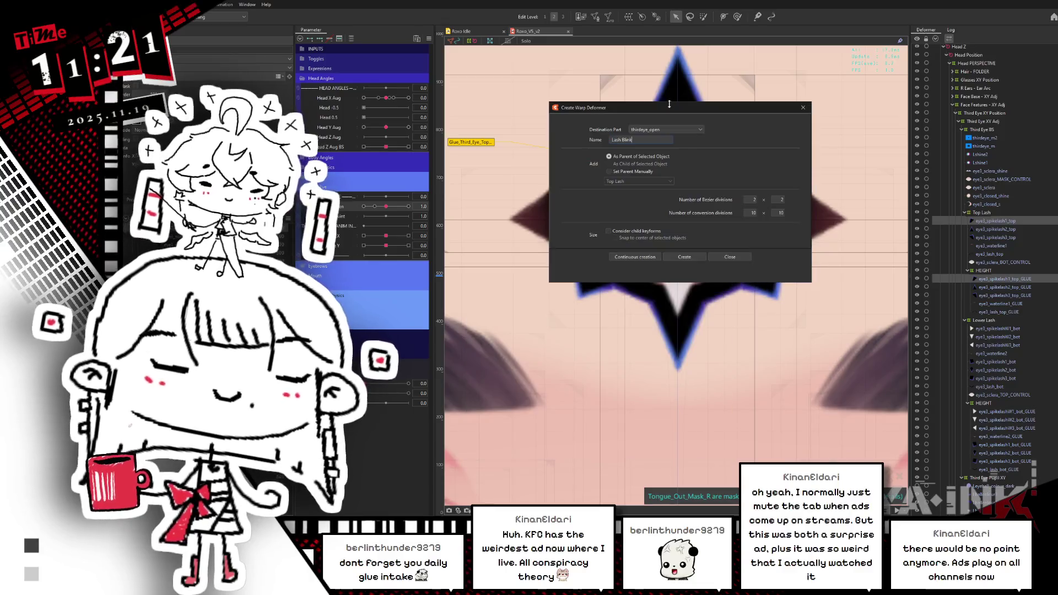
Create a 2×2 warp deformer named Lash Blink Form around the first top lash spike.
{"action": "left_click_drag", "start_coordinate": [679, 110], "coordinate": [676, 109]}
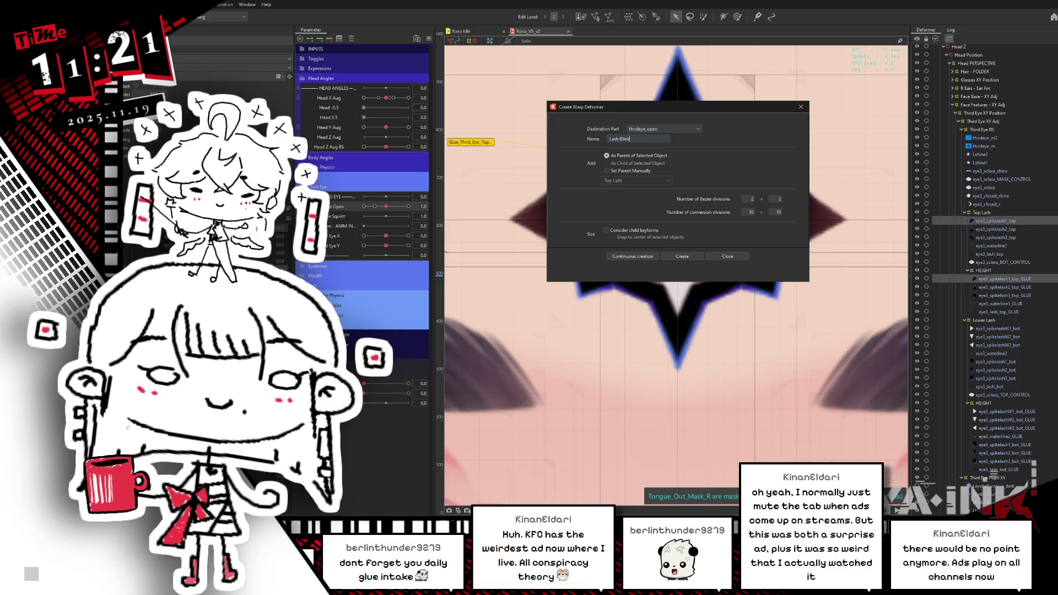
{"action": "type", "text": "(orm"}
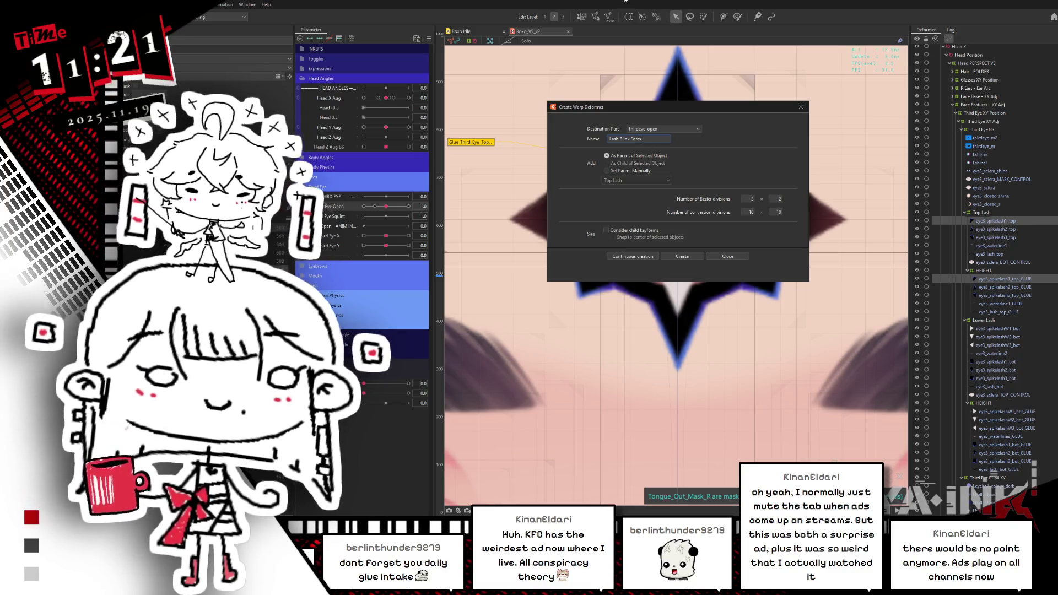
{"action": "left_click", "coordinate": [681, 258]}
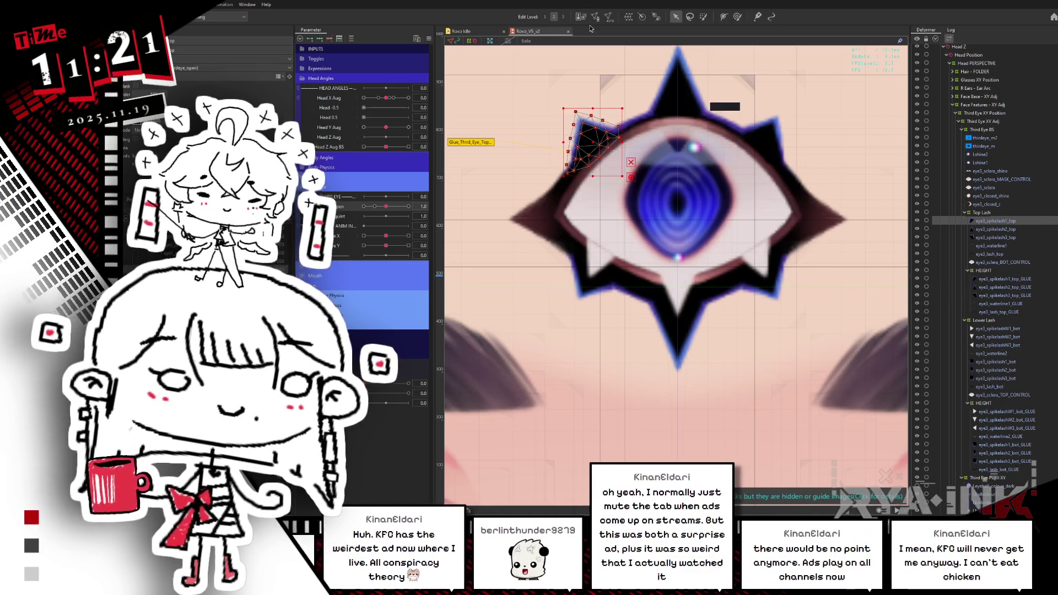
{"action": "left_click", "coordinate": [629, 17]}
{"action": "type", "text": "Lash Blink Form"}
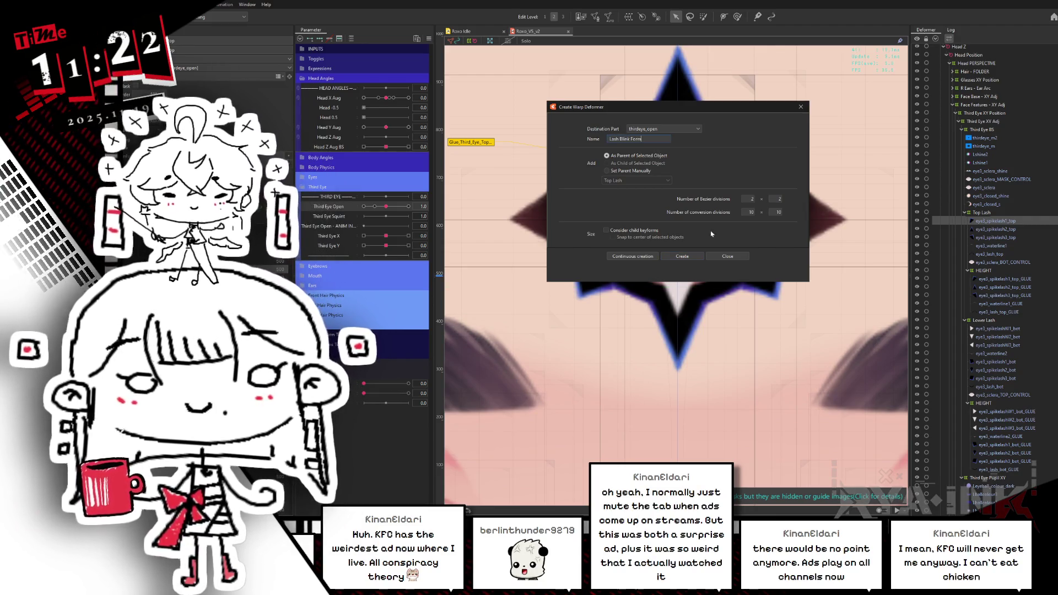
{"action": "left_click", "coordinate": [689, 257]}
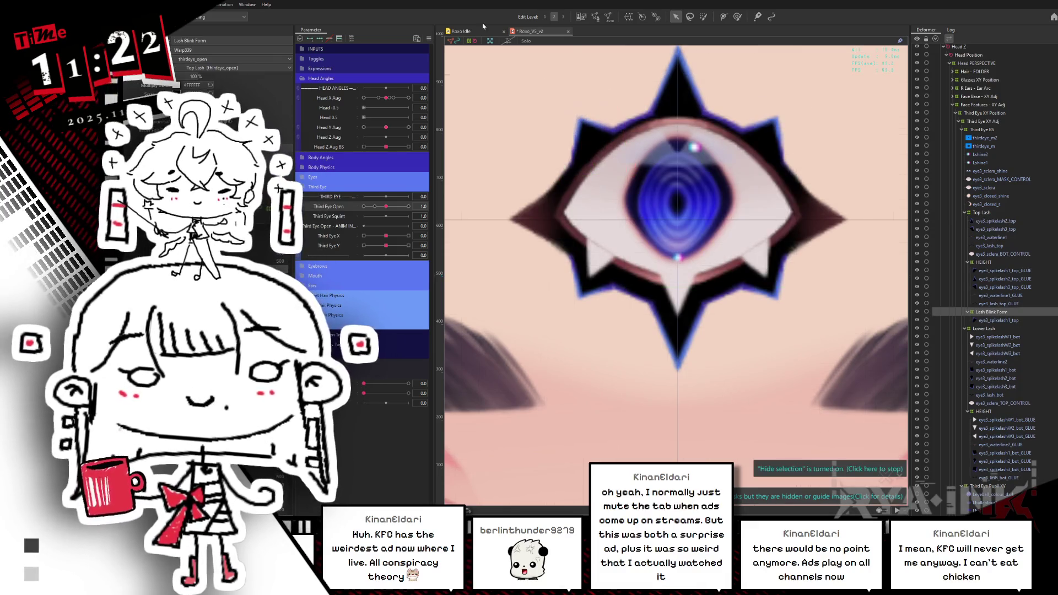
Enlarge the Lash Blink Form warp box to cover the whole left spike.
{"action": "left_click", "coordinate": [1015, 313]}
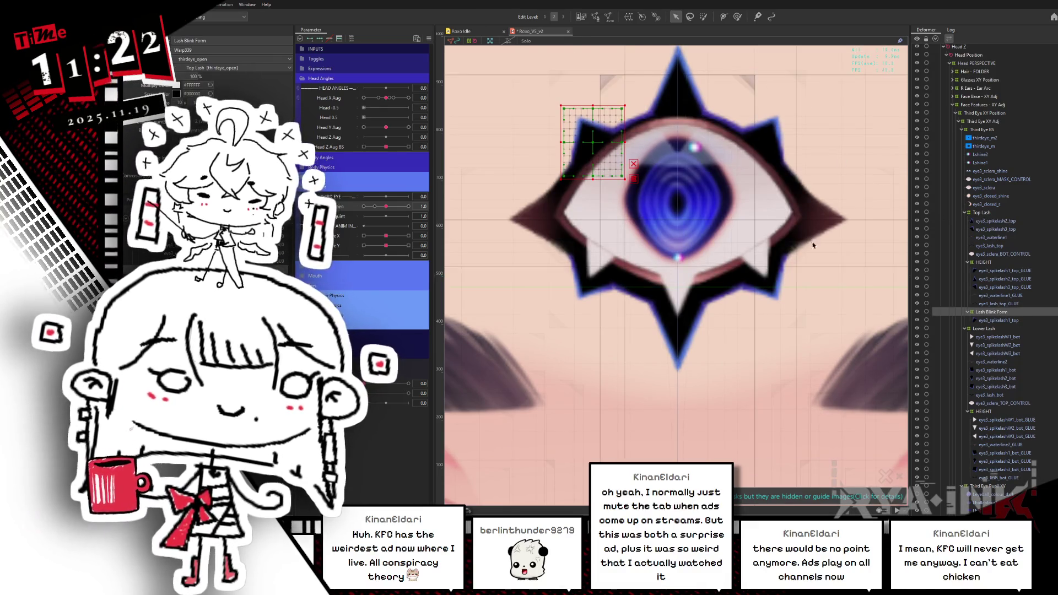
{"action": "left_click_drag", "start_coordinate": [593, 105], "coordinate": [594, 82]}
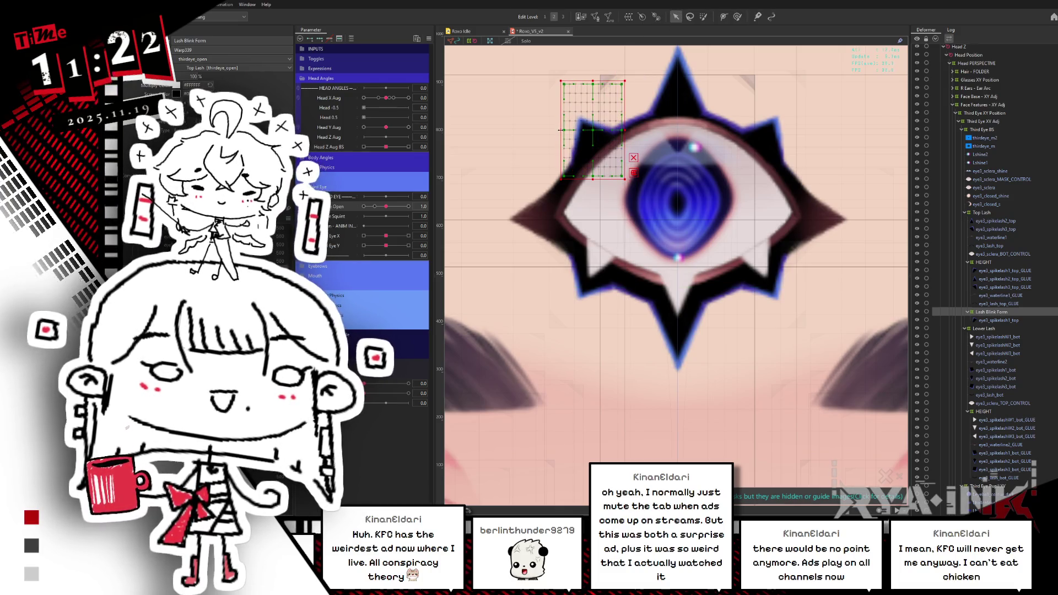
{"action": "left_click_drag", "start_coordinate": [562, 129], "coordinate": [548, 129]}
{"action": "left_click_drag", "start_coordinate": [624, 130], "coordinate": [633, 129]}
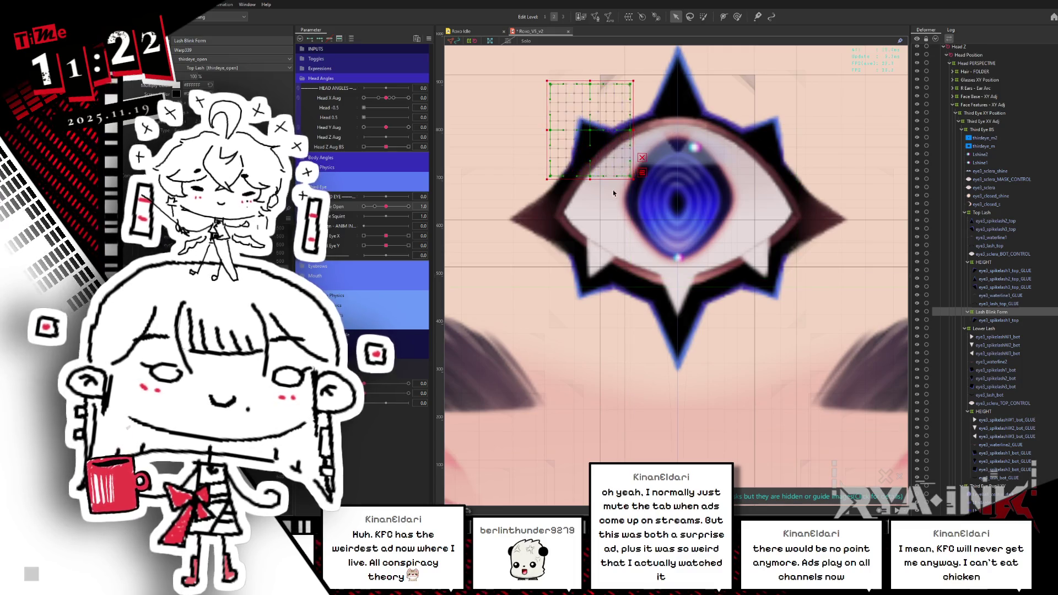
{"action": "left_click_drag", "start_coordinate": [593, 180], "coordinate": [608, 185]}
Copy the lash blink deformer and reflect it horizontally onto the right spike.
{"action": "key", "text": "Return"}
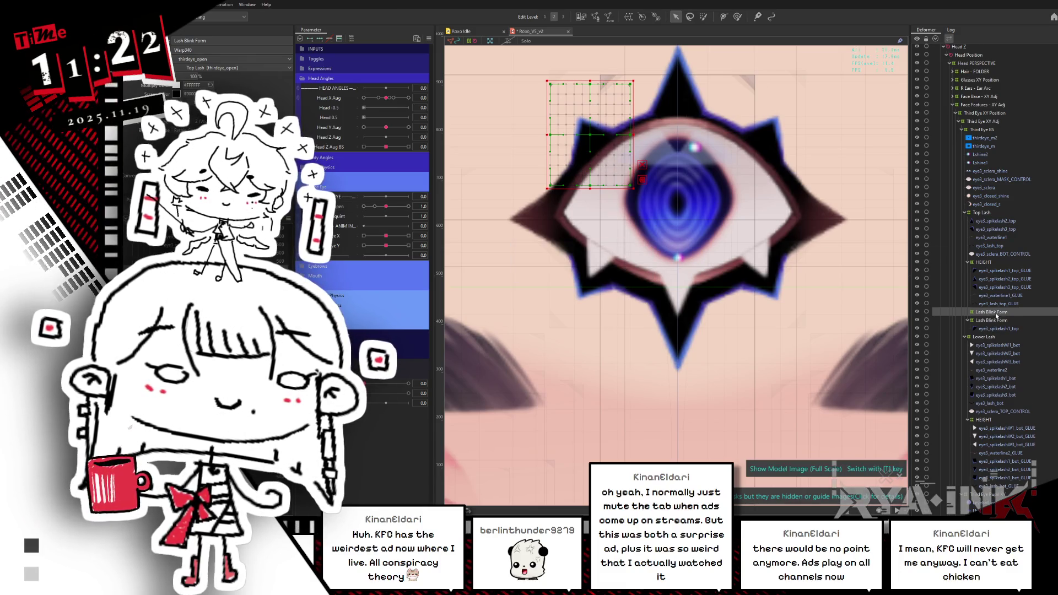
{"action": "right_click", "coordinate": [657, 144]}
{"action": "left_click", "coordinate": [668, 301]}
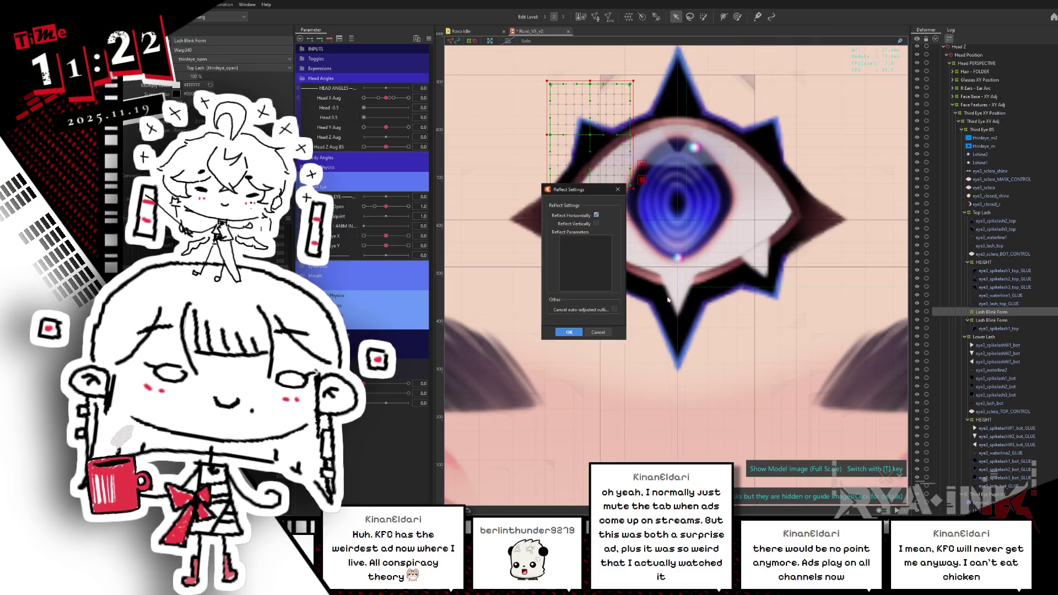
{"action": "left_click", "coordinate": [569, 331]}
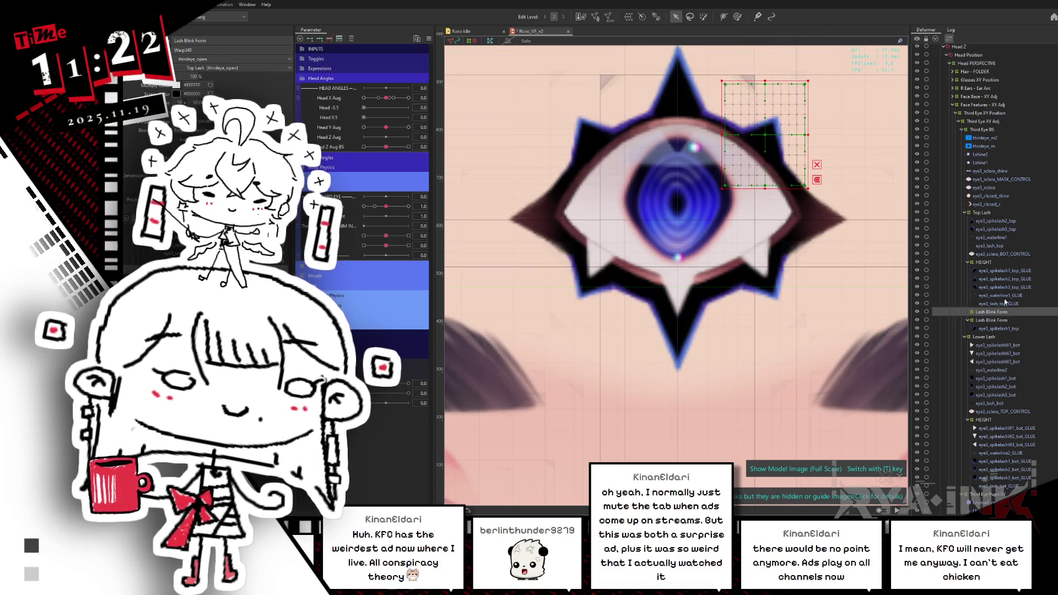
Move eye3_spikelash3_top_GLUE into the right blink deformer and review the lash glue parts.
{"action": "left_click", "coordinate": [1003, 304]}
{"action": "left_click", "coordinate": [1004, 287]}
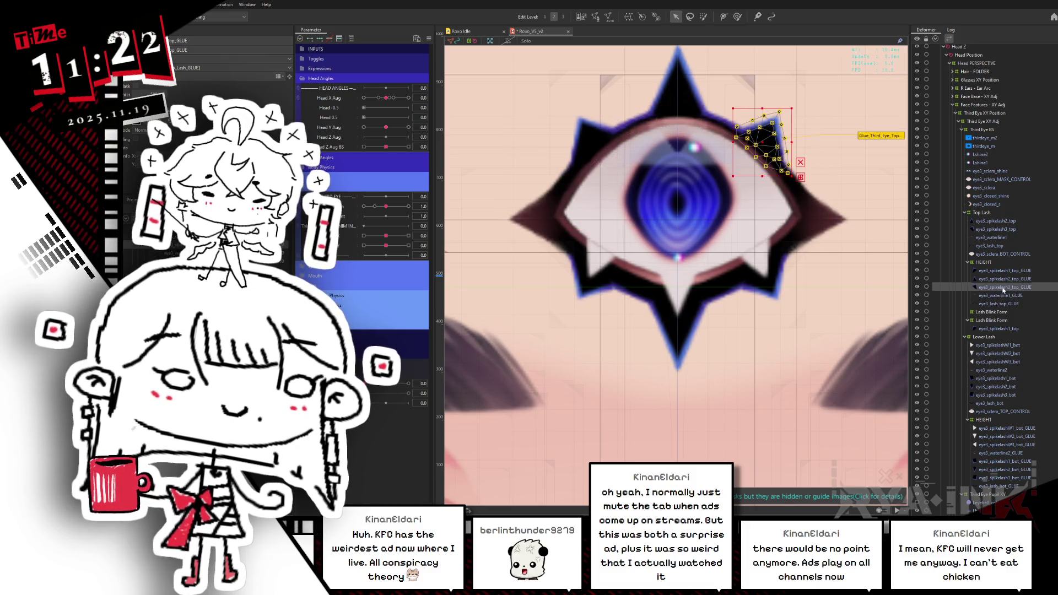
{"action": "left_click_drag", "start_coordinate": [996, 317], "coordinate": [997, 315]}
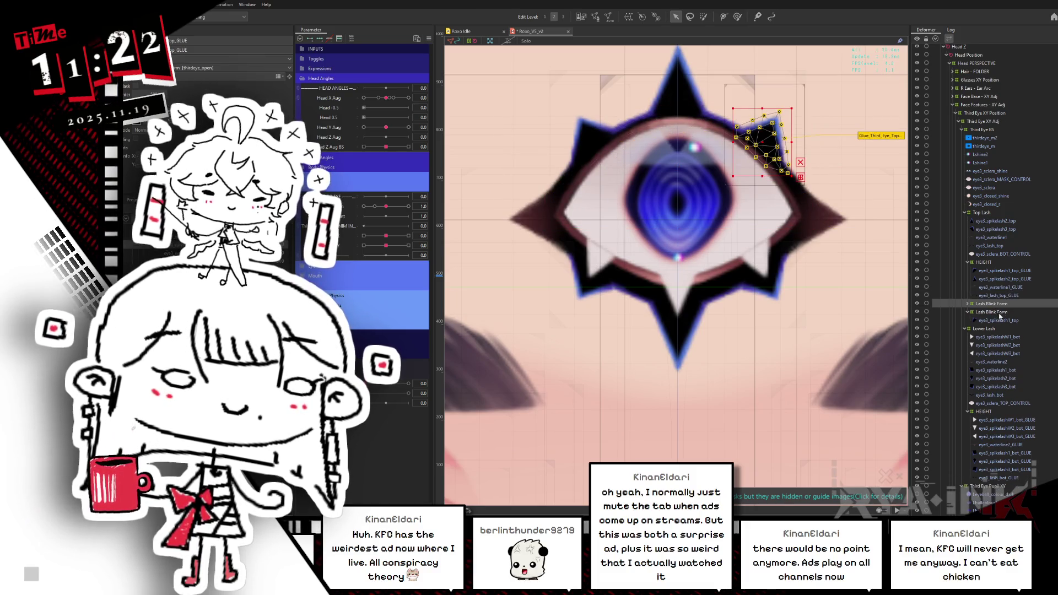
{"action": "left_click", "coordinate": [970, 305]}
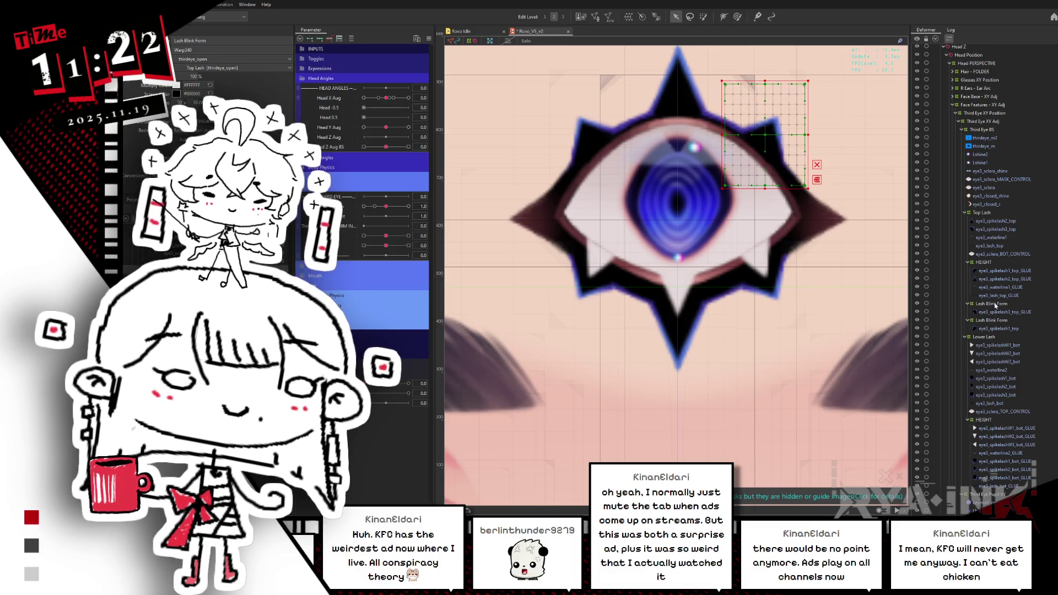
{"action": "left_click", "coordinate": [998, 297]}
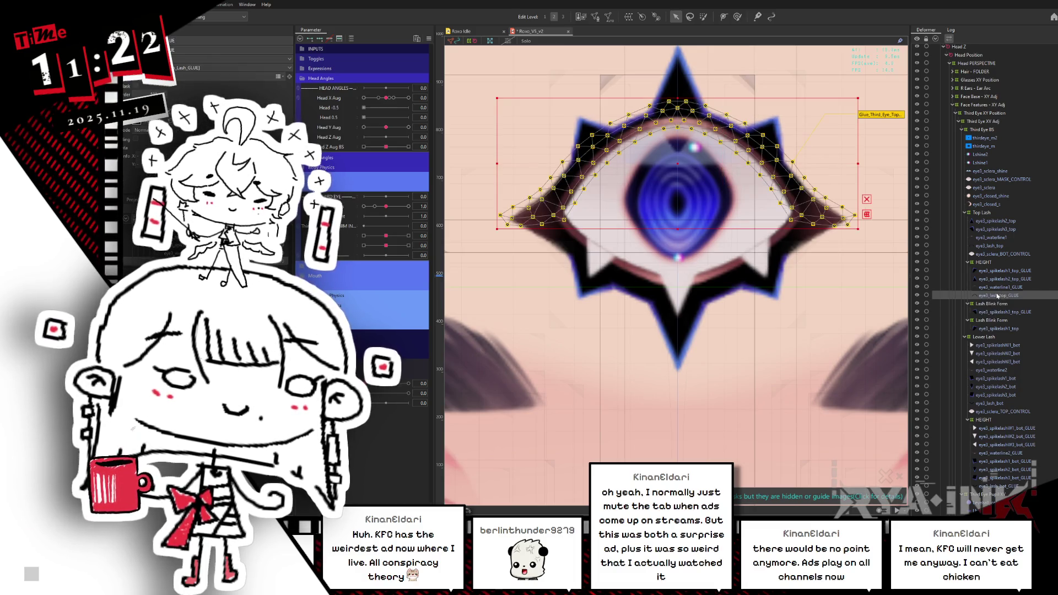
{"action": "left_click", "coordinate": [1000, 288]}
{"action": "left_click", "coordinate": [1005, 280]}
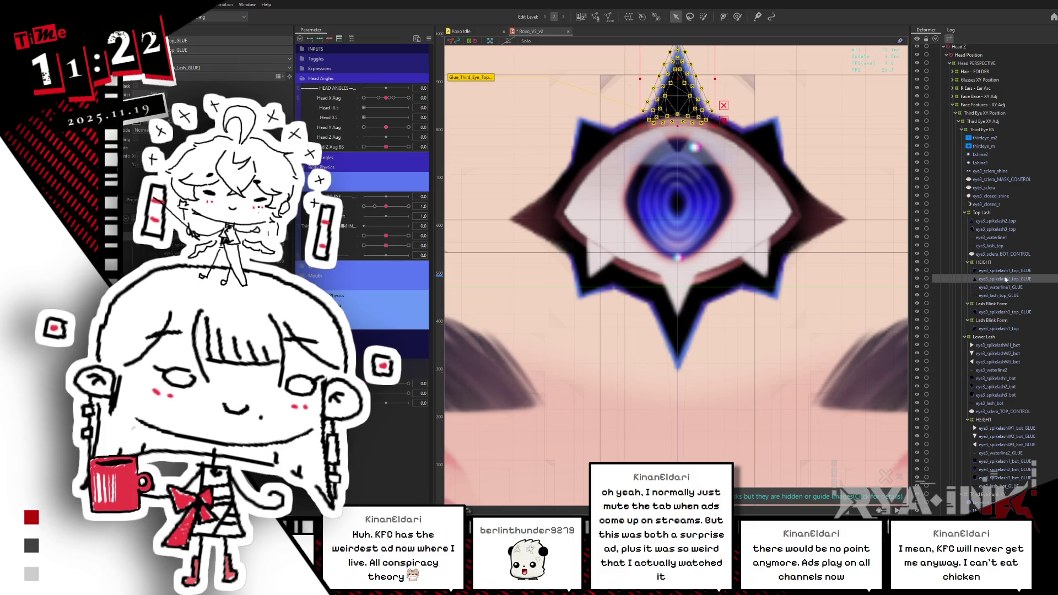
{"action": "left_click", "coordinate": [1004, 271]}
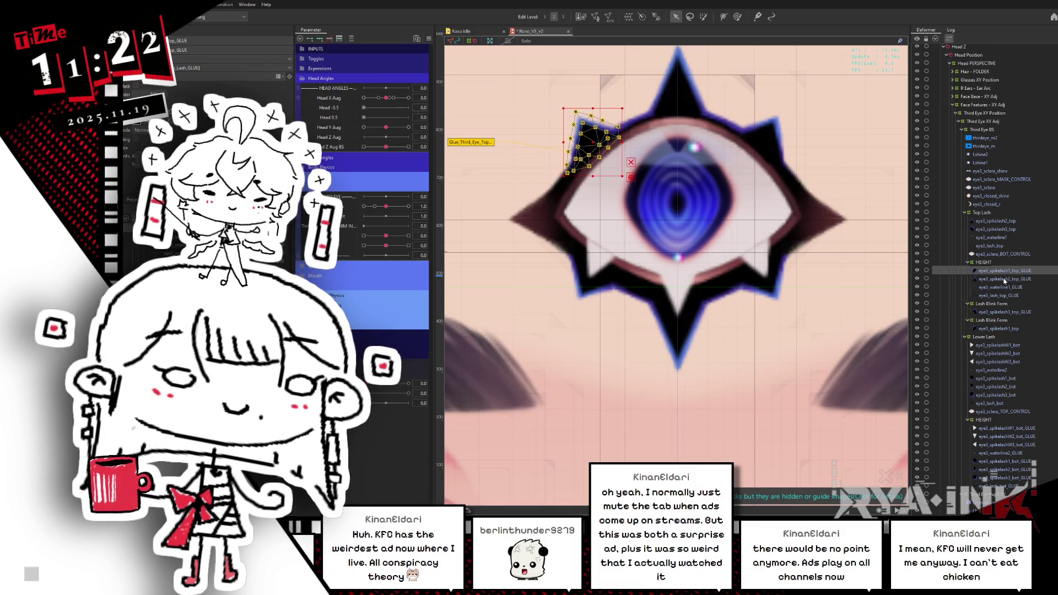
Place eye3_spikelash1_top first under Top Lash and collapse the Lower Lash group.
{"action": "left_click", "coordinate": [999, 329]}
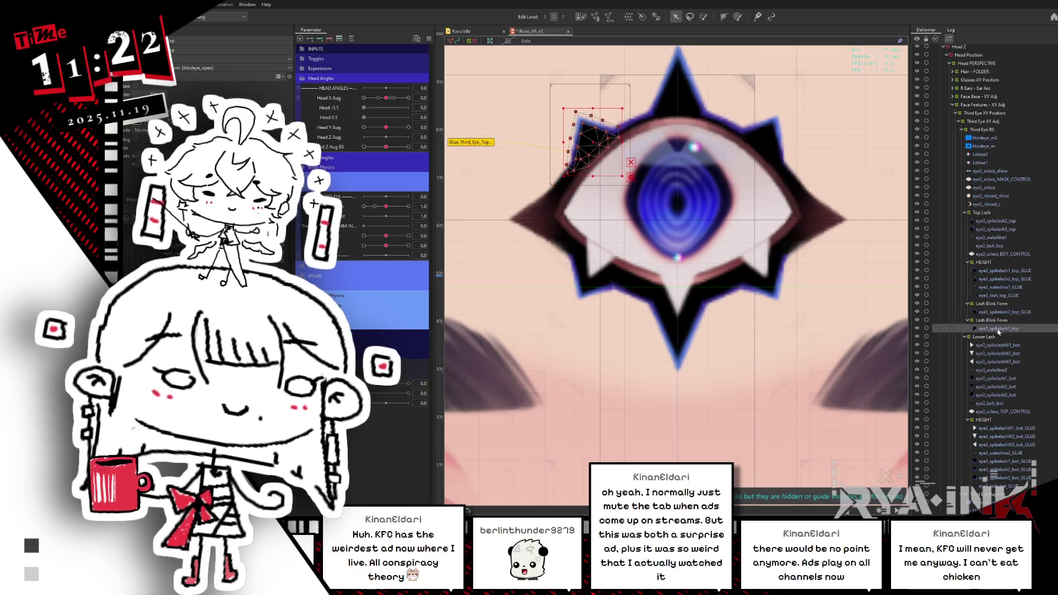
{"action": "left_click_drag", "start_coordinate": [1015, 339], "coordinate": [1026, 381]}
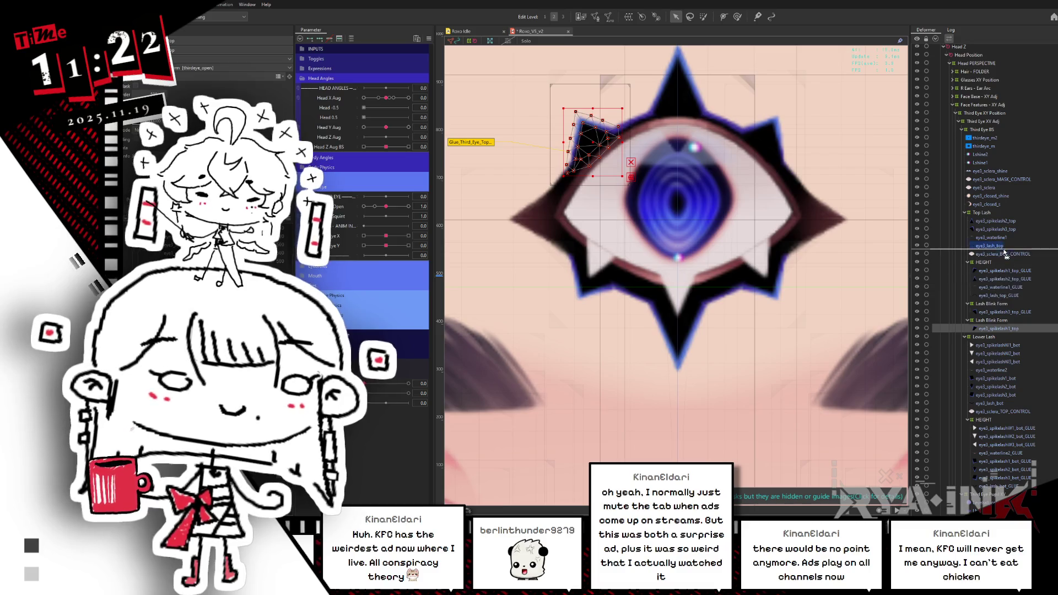
{"action": "left_click_drag", "start_coordinate": [1004, 231], "coordinate": [1010, 205]}
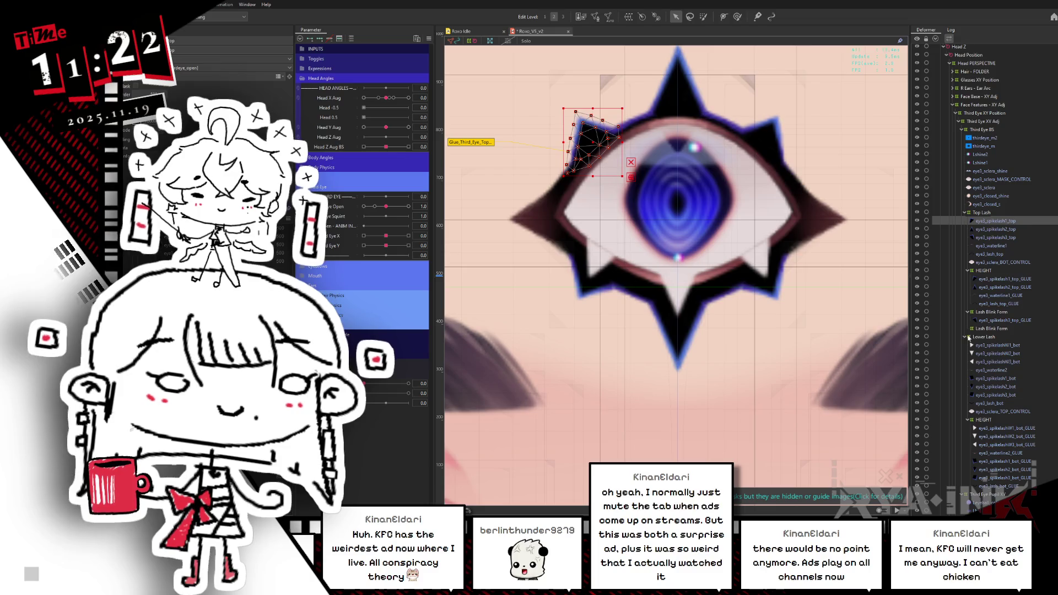
{"action": "left_click", "coordinate": [965, 337]}
Move eye3_spikelash1_top_GLUE under the left Lash Blink Form and check both deformers.
{"action": "left_click", "coordinate": [994, 348]}
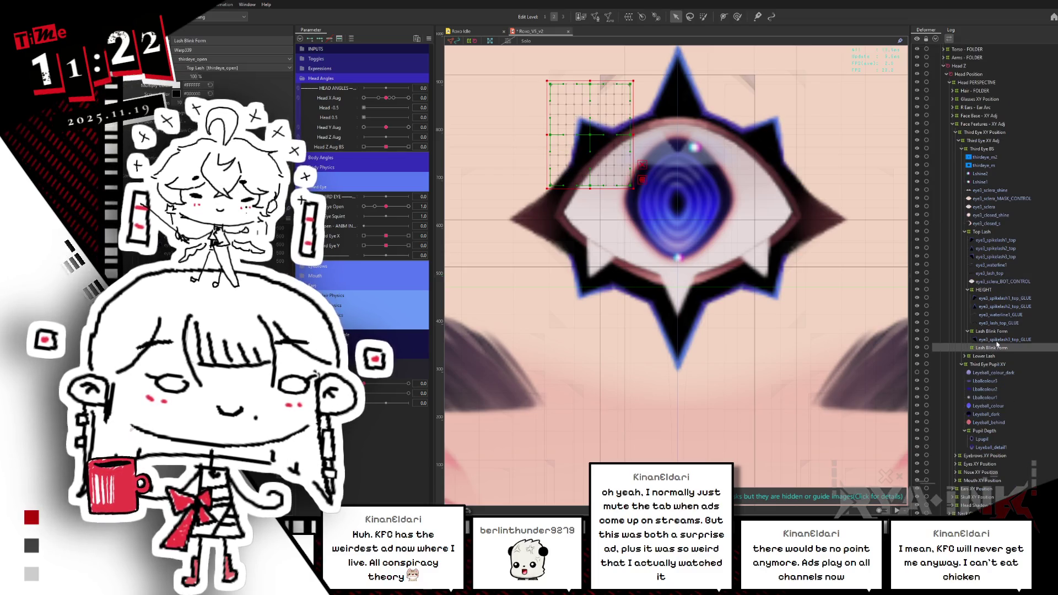
{"action": "left_click", "coordinate": [1002, 299]}
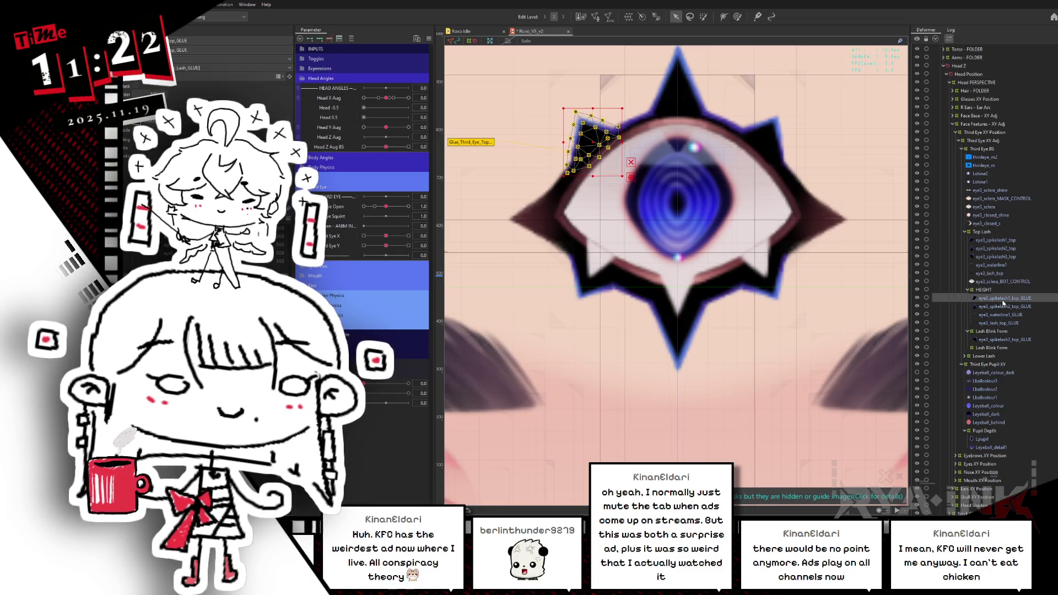
{"action": "left_click_drag", "start_coordinate": [994, 349], "coordinate": [994, 348]}
{"action": "left_click", "coordinate": [988, 349]}
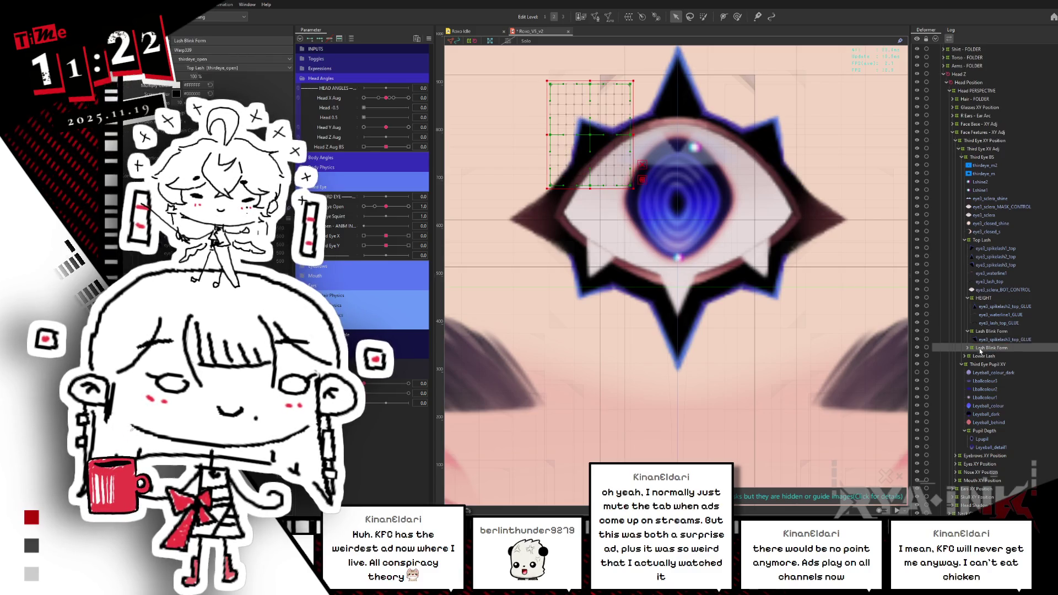
{"action": "left_click", "coordinate": [997, 332]}
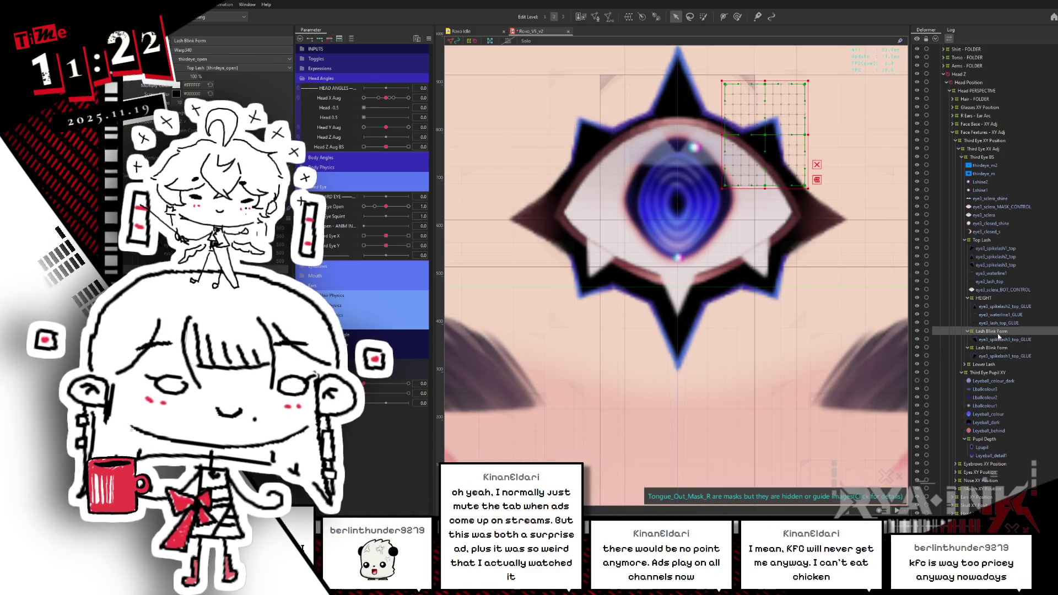
{"action": "left_click", "coordinate": [987, 348]}
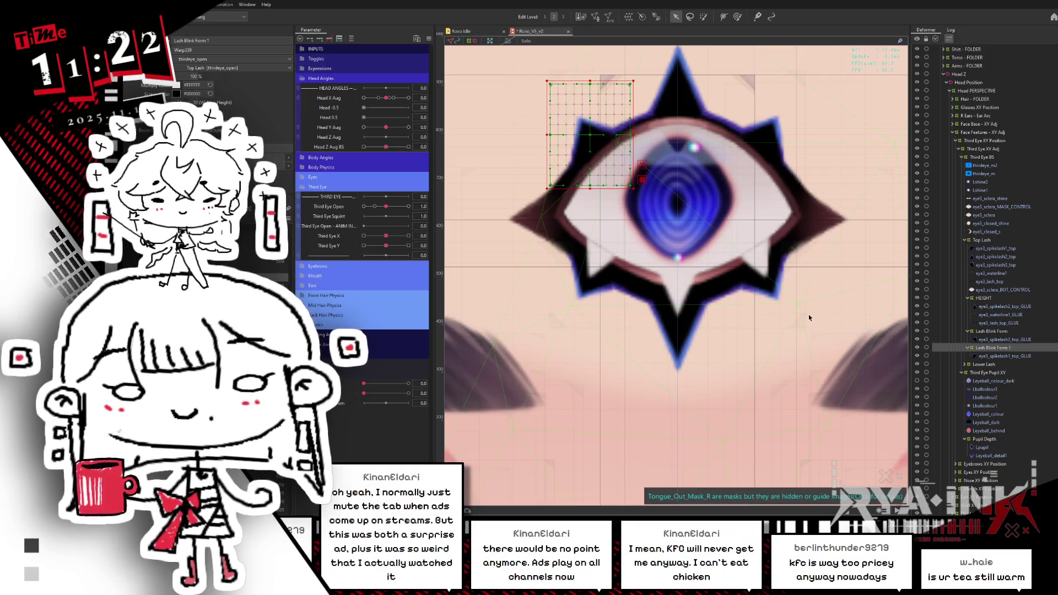
Move eye3_lash_top_GLUE under HEIGHT and begin renaming the right-side blink deformer.
{"action": "left_click", "coordinate": [987, 331]}
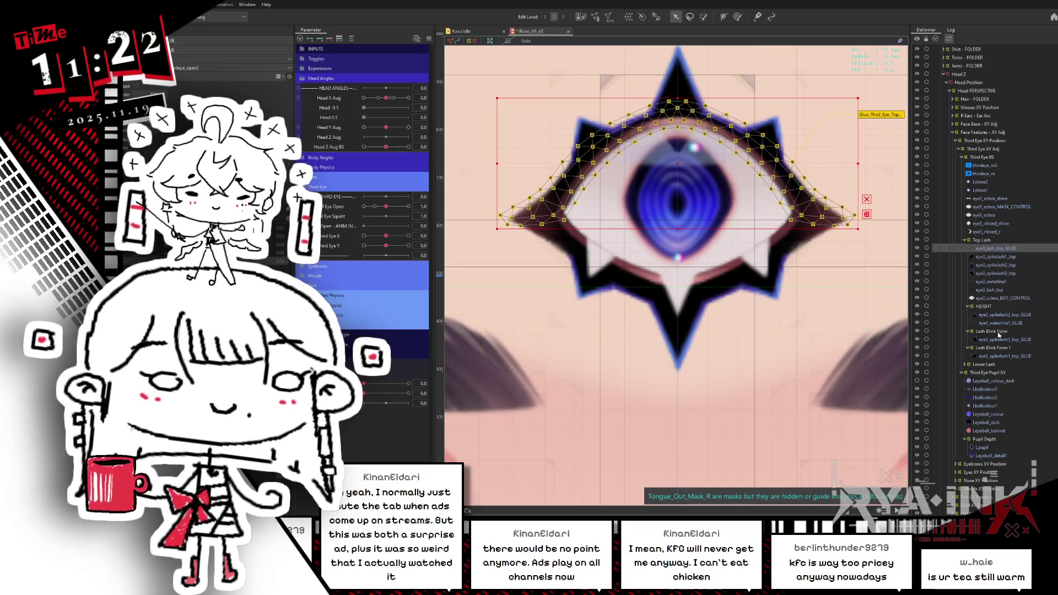
{"action": "left_click_drag", "start_coordinate": [995, 248], "coordinate": [1001, 323]}
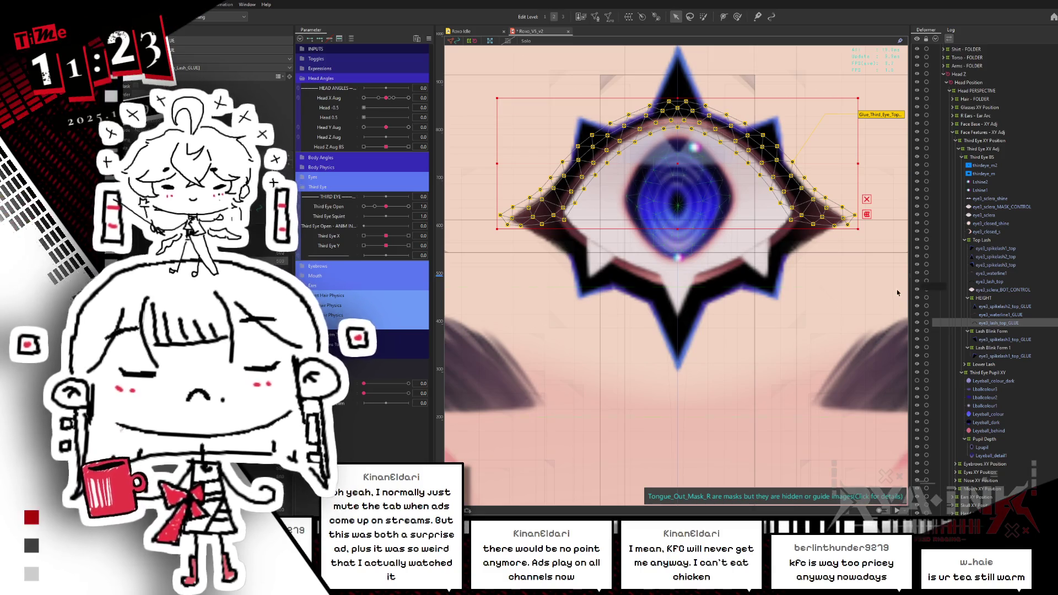
{"action": "left_click", "coordinate": [992, 331]}
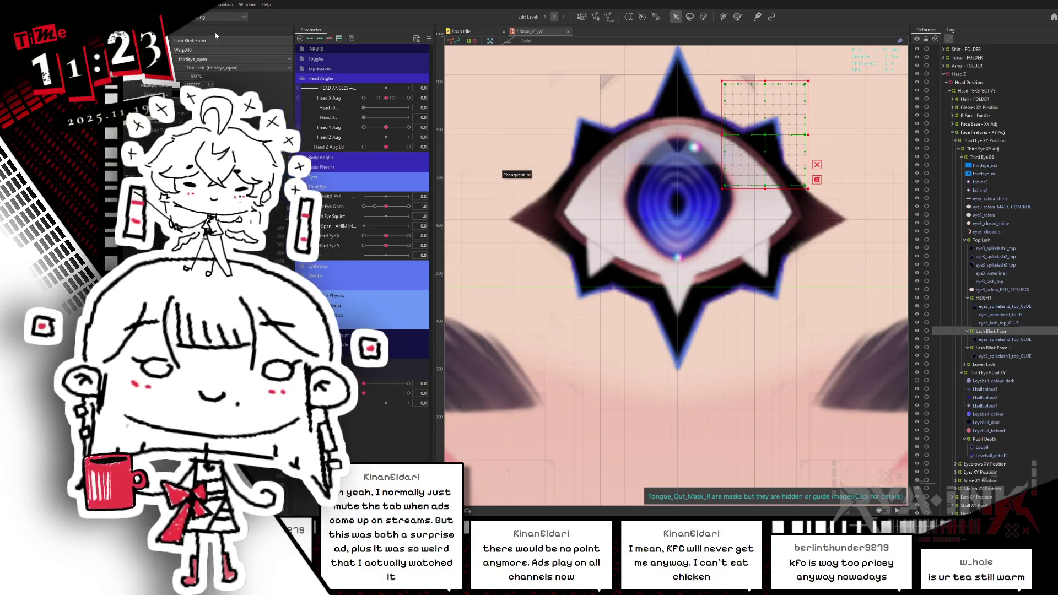
{"action": "left_click", "coordinate": [215, 39]}
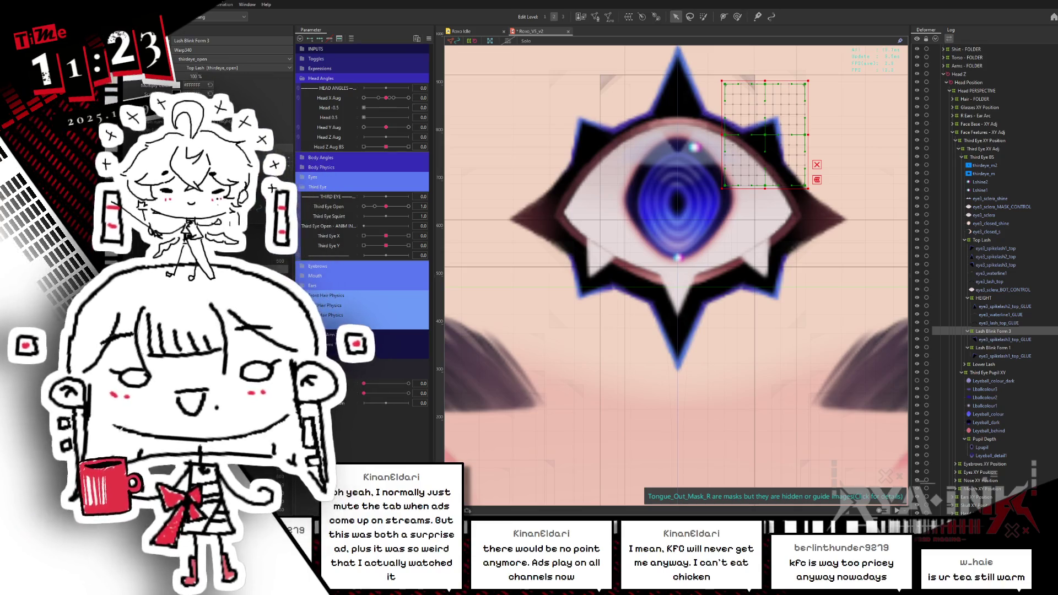
{"action": "left_click", "coordinate": [1015, 316]}
Wrap eye3_spikelash2_top_GLUE in a new warp deformer named Lash Form 2.
{"action": "left_click", "coordinate": [998, 307], "text": "ctrl"}
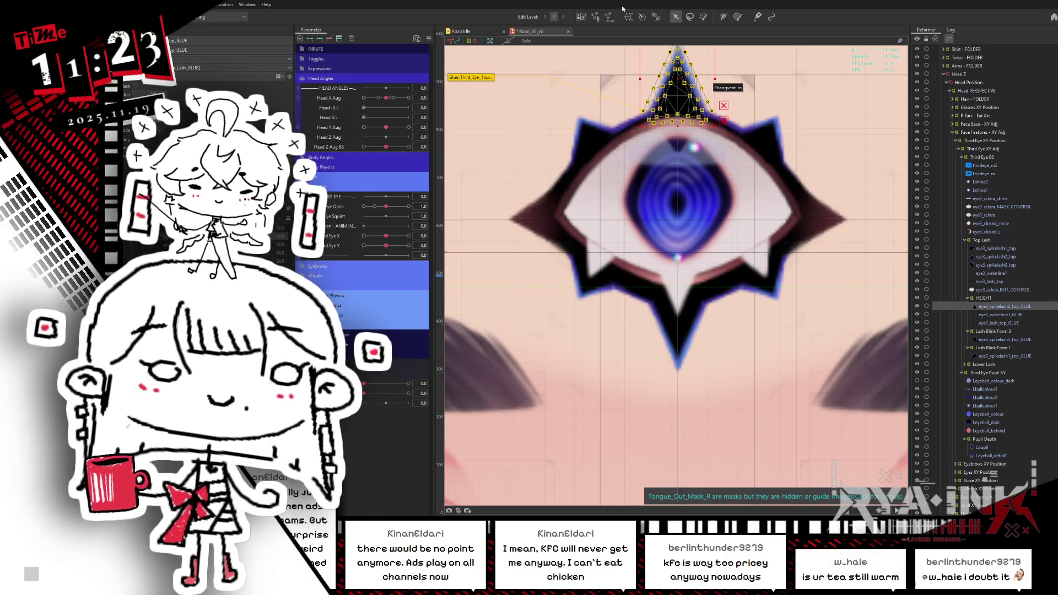
{"action": "left_click", "coordinate": [630, 17]}
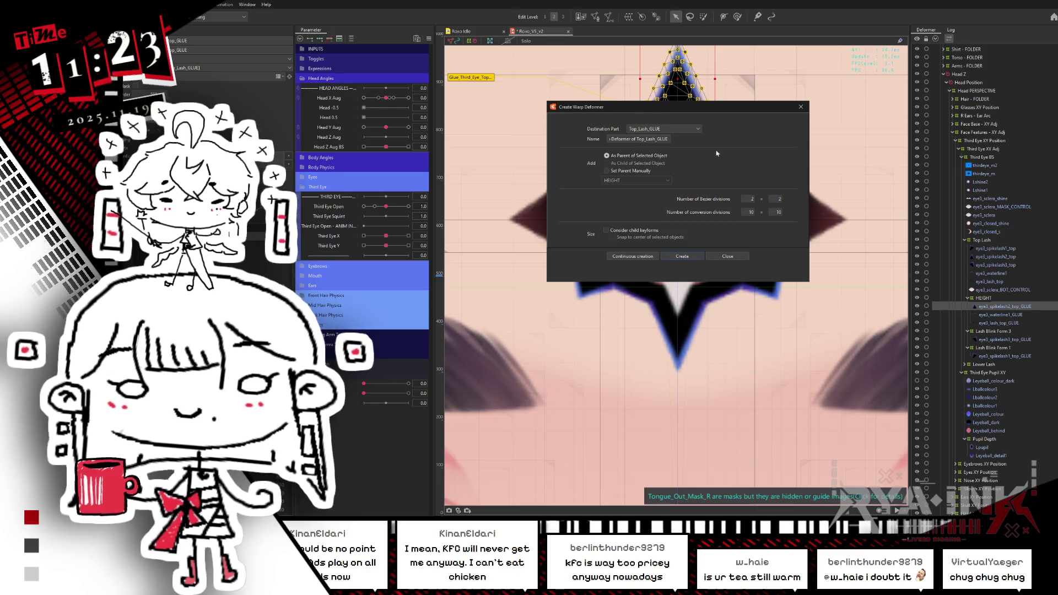
{"action": "key", "text": "ctrl+a"}
{"action": "type", "text": "UE"}
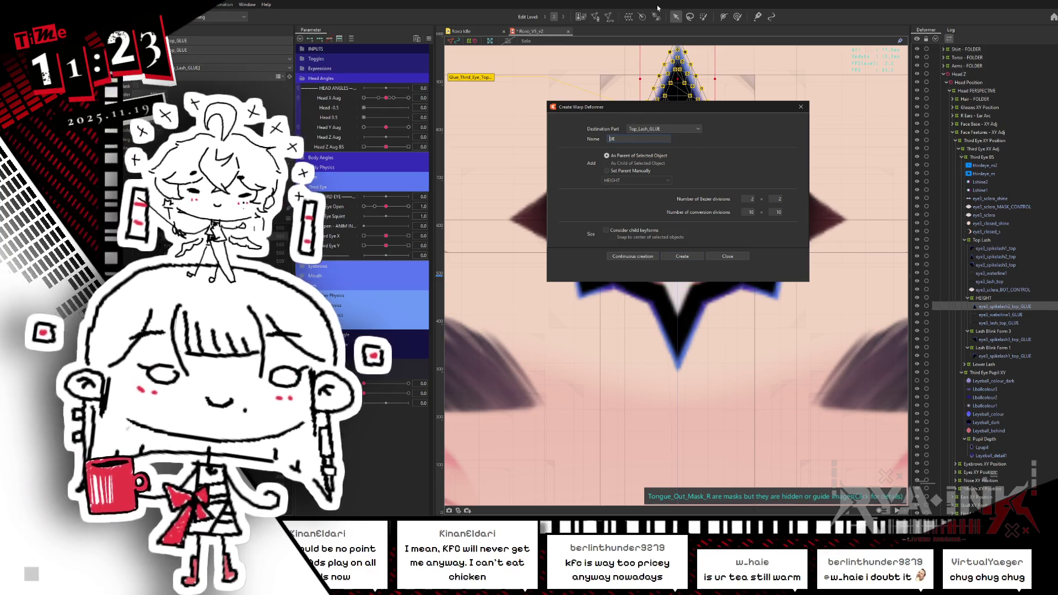
{"action": "type", "text": "La"}
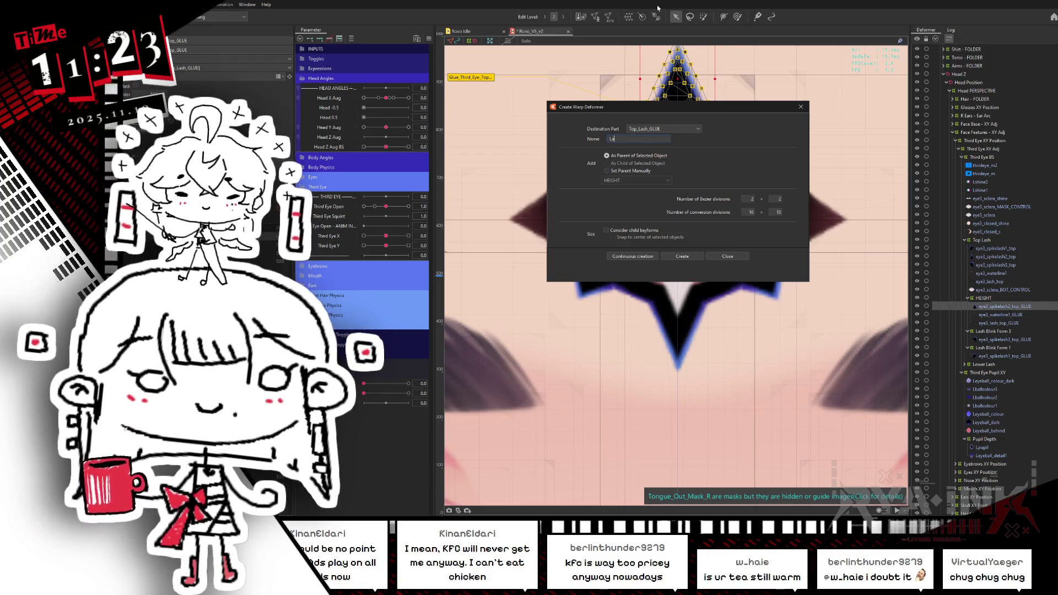
{"action": "type", "text": "h Form 2"}
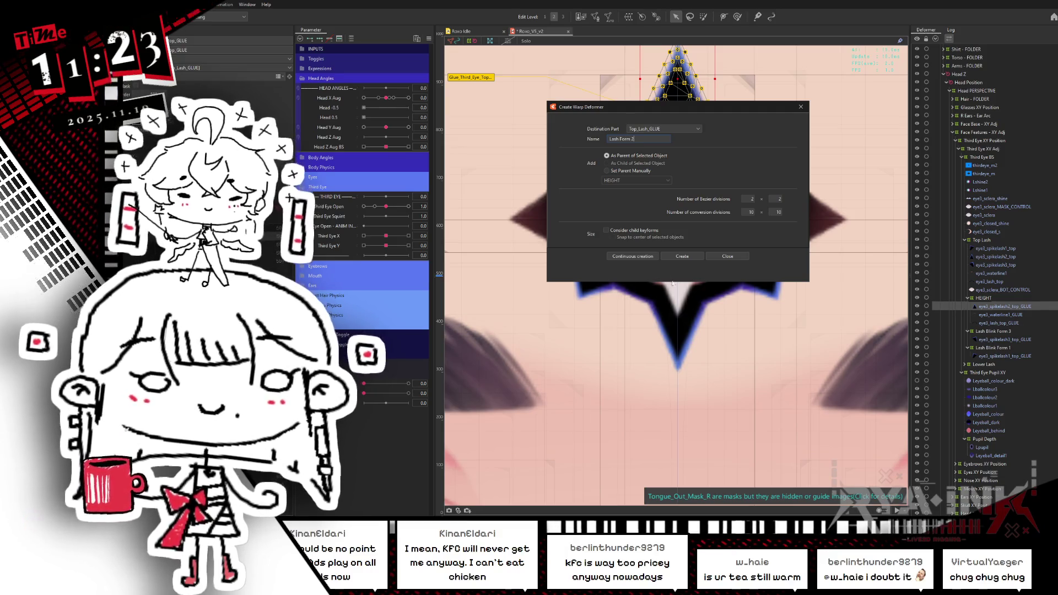
{"action": "left_click", "coordinate": [682, 257]}
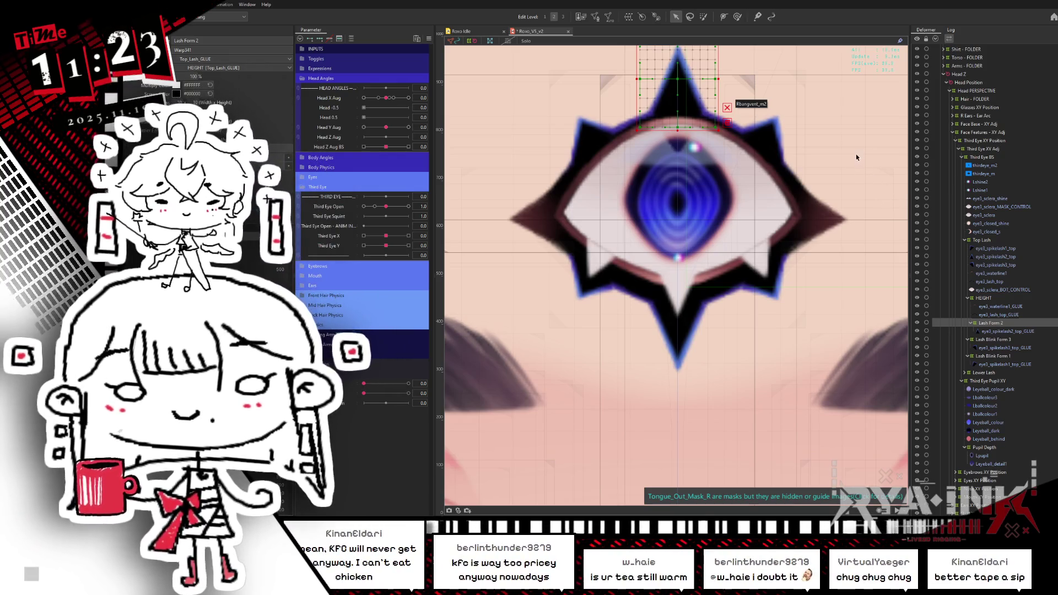
{"action": "scroll", "coordinate": [728, 189], "scroll_direction": "up", "scroll_amount": 3}
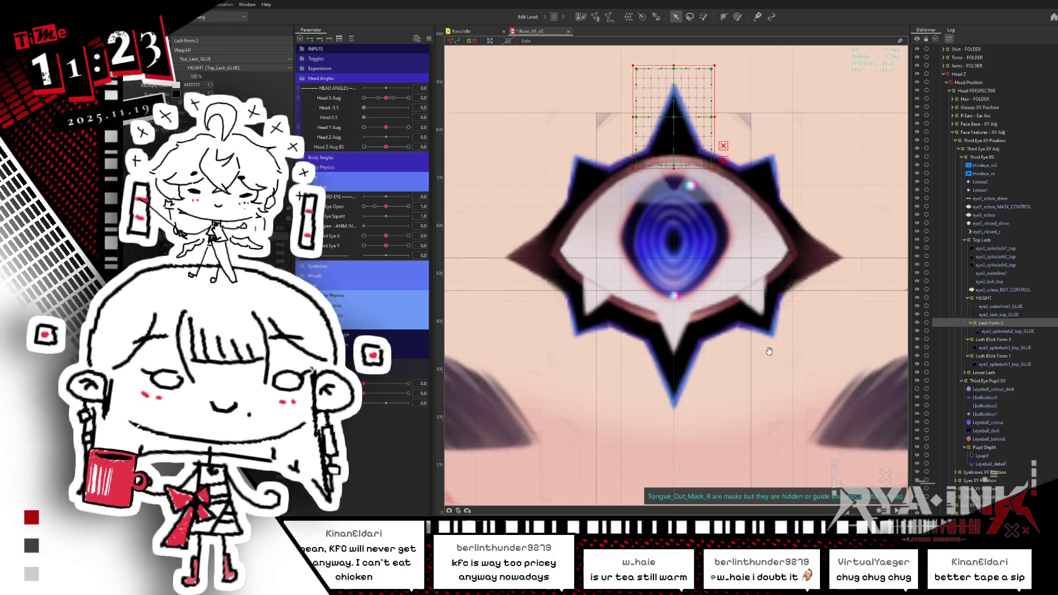
Enlarge the Lash Form 2 grid around the top spike and rename it Lash Blink Form 2.
{"action": "left_click", "coordinate": [728, 189]}
{"action": "left_click_drag", "start_coordinate": [687, 118], "coordinate": [689, 105]}
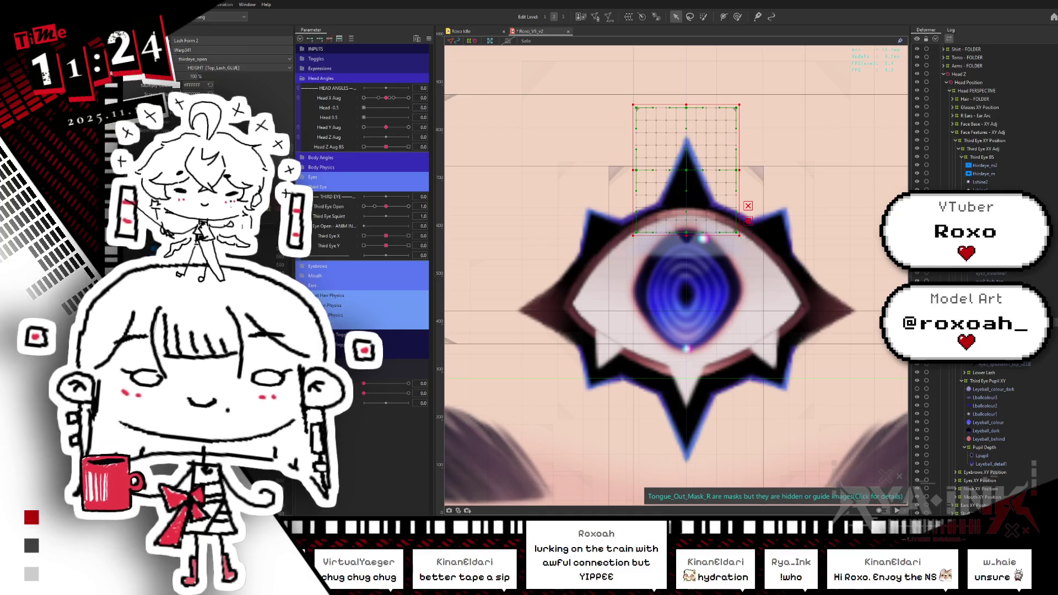
{"action": "double_click", "coordinate": [188, 40]}
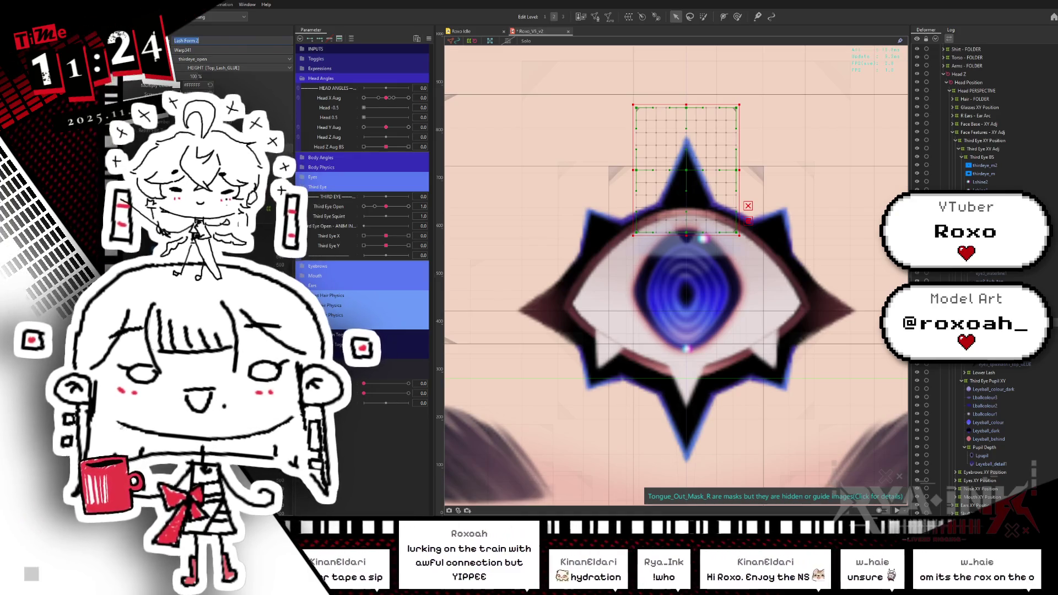
{"action": "type", "text": "Lash Bl"}
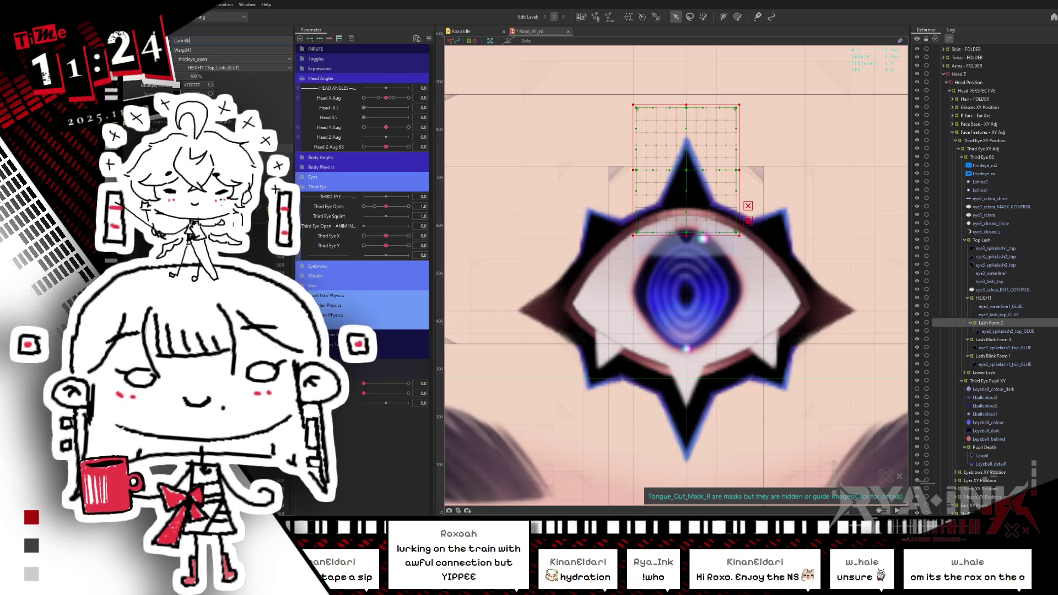
{"action": "type", "text": "ink Form 2"}
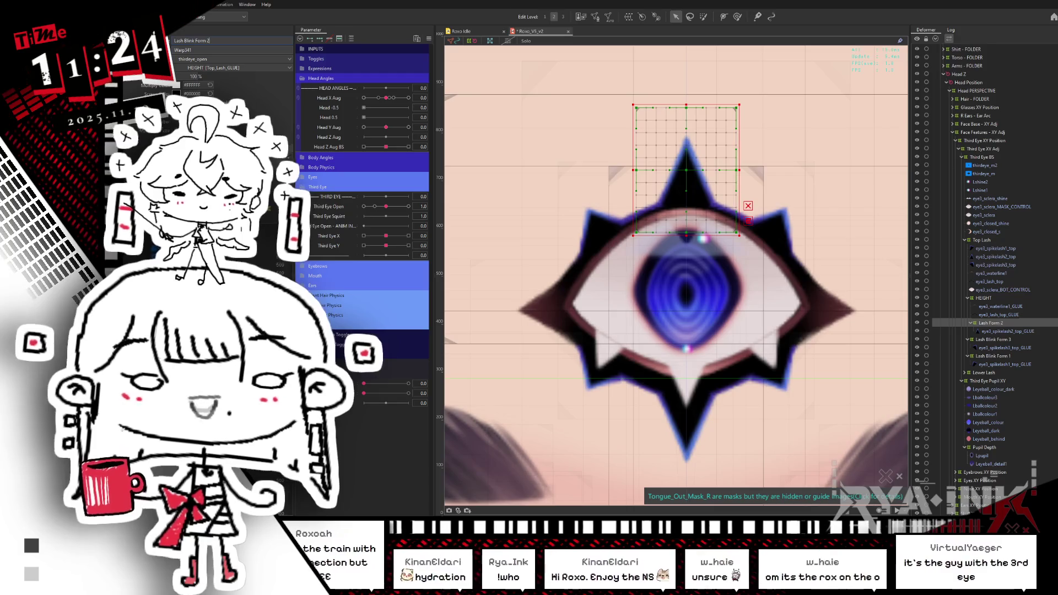
{"action": "key", "text": "Return"}
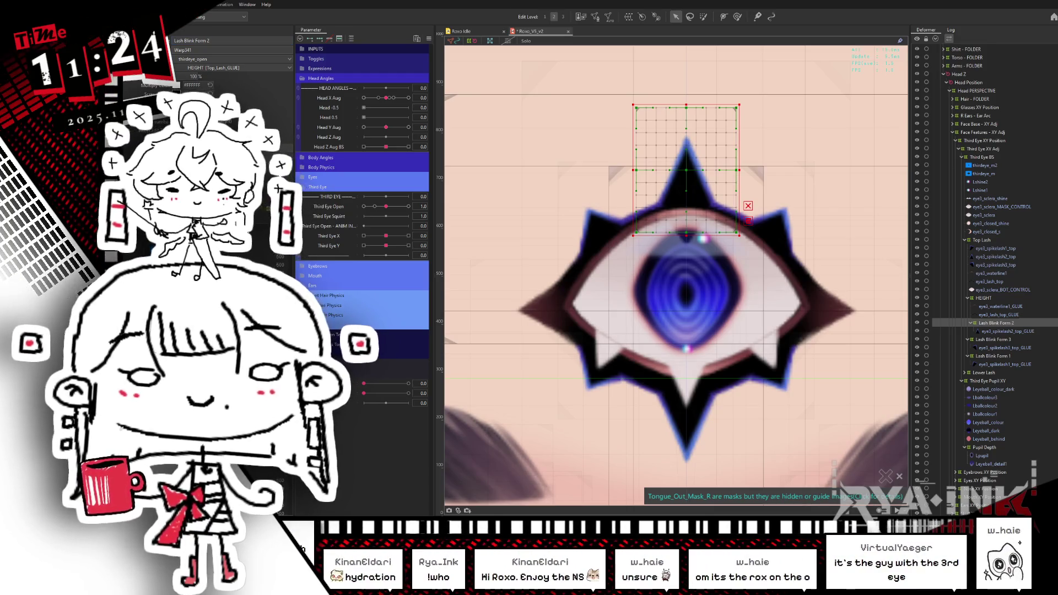
Return Lash Blink Form 3 directly under HEIGHT, then select Lash Blink Form 1 and 2.
{"action": "left_click_drag", "start_coordinate": [996, 339], "coordinate": [996, 324]}
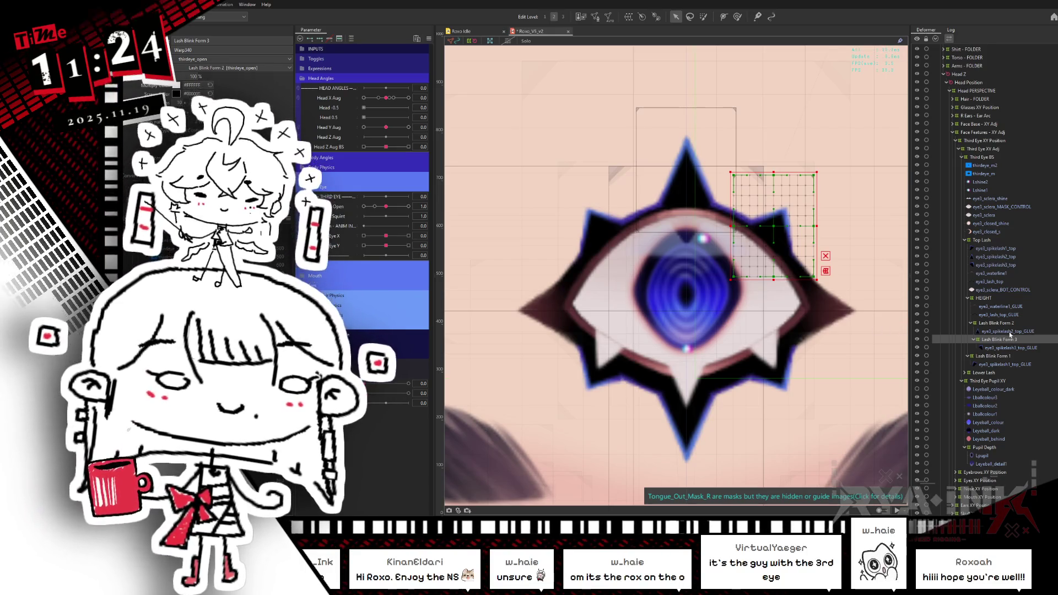
{"action": "left_click_drag", "start_coordinate": [996, 342], "coordinate": [1012, 324]}
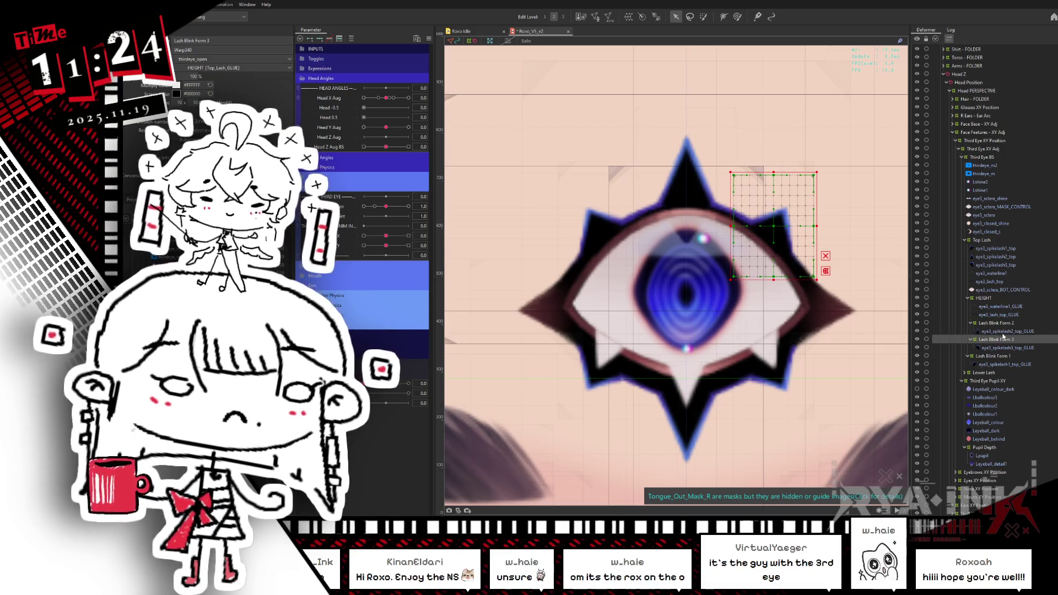
{"action": "mouse_move", "coordinate": [1006, 359]}
{"action": "left_mouse_down"}
{"action": "mouse_move", "coordinate": [995, 359]}
{"action": "mouse_move", "coordinate": [999, 319]}
{"action": "left_mouse_up"}
{"action": "left_click", "coordinate": [1009, 340], "text": "ctrl"}
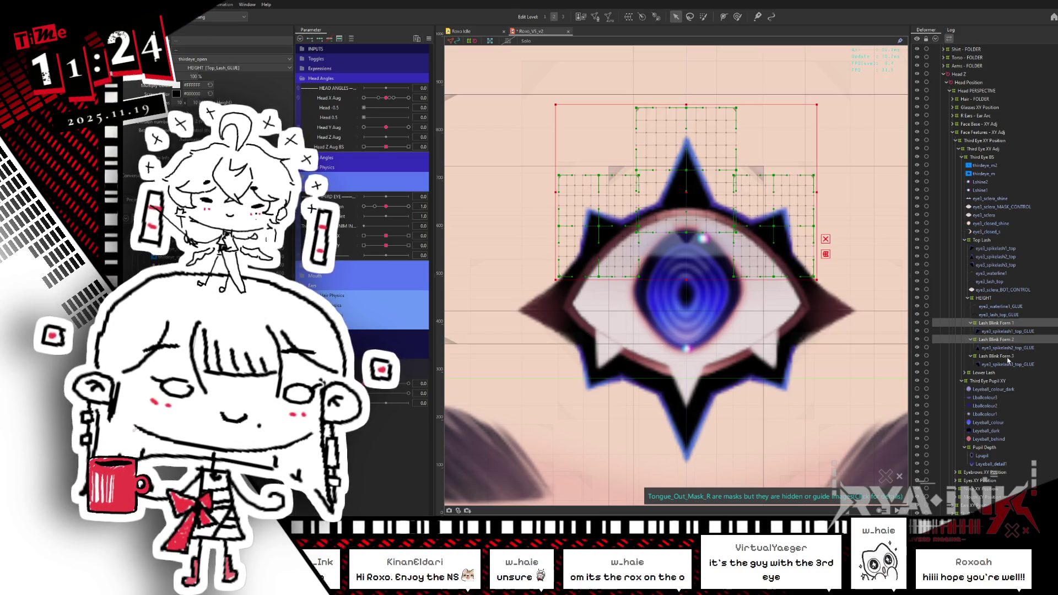
Copy Lash Blink Form 1–3 and paste the duplicates under Top Lash.
{"action": "left_click", "coordinate": [997, 356], "text": "ctrl"}
{"action": "key", "text": "ctrl+v"}
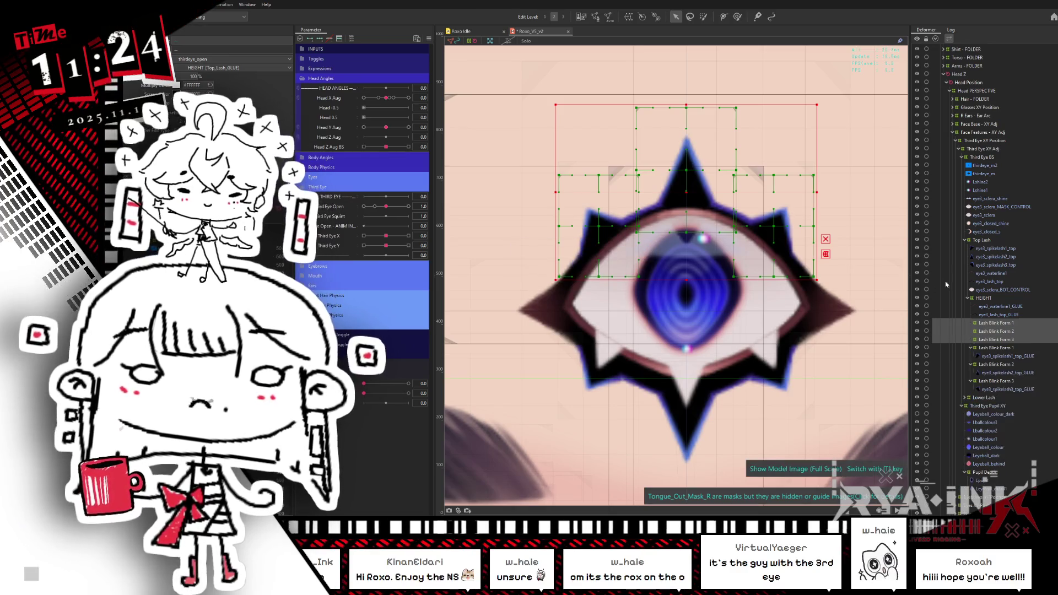
{"action": "left_click", "coordinate": [989, 398]}
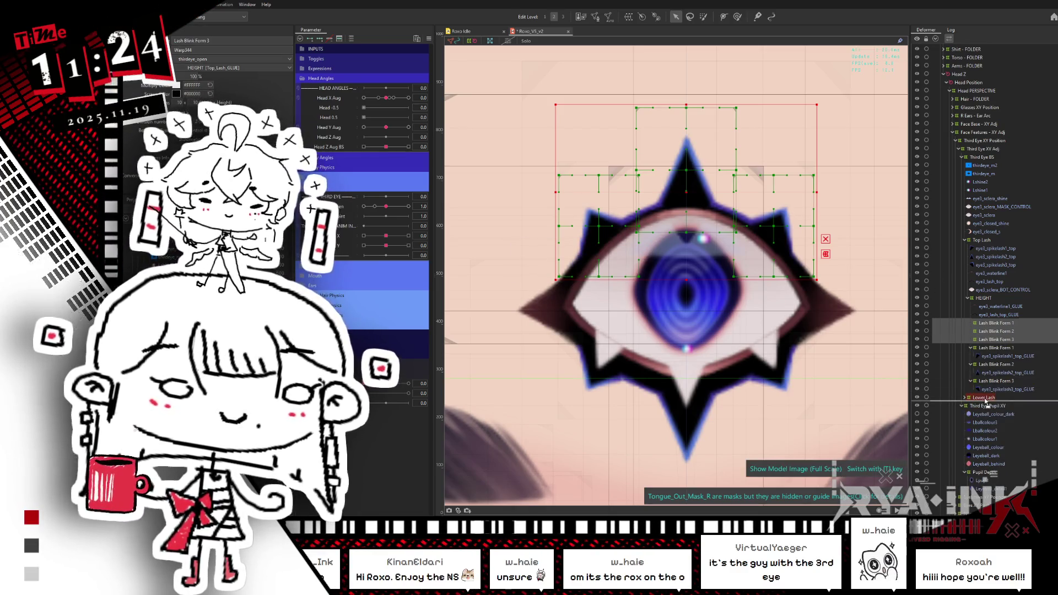
{"action": "key", "text": "ctrl+y"}
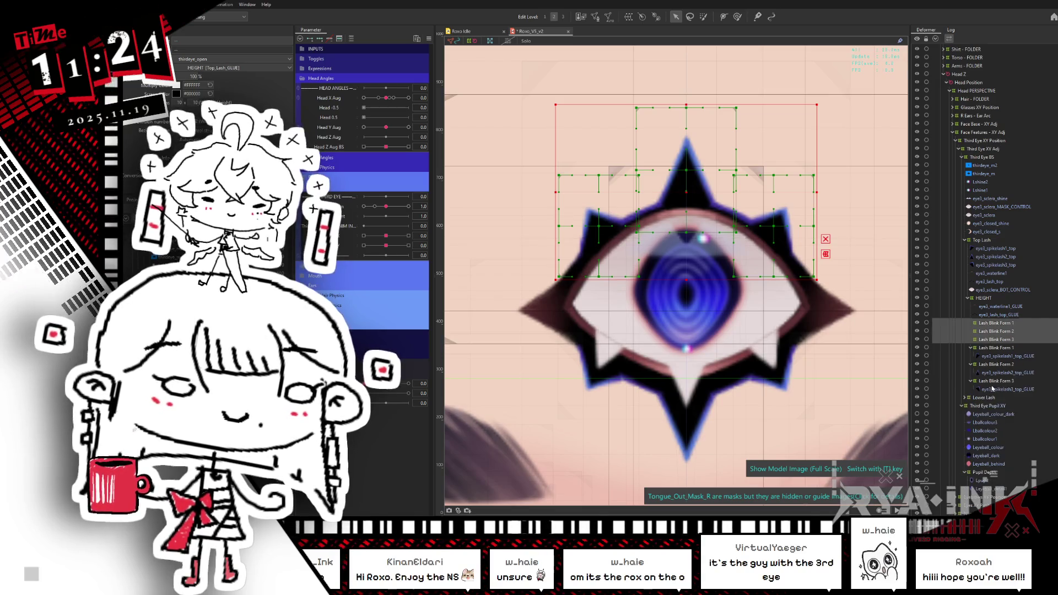
{"action": "mouse_move", "coordinate": [990, 331]}
{"action": "left_mouse_down"}
{"action": "mouse_move", "coordinate": [987, 244]}
{"action": "mouse_move", "coordinate": [1004, 382]}
{"action": "mouse_move", "coordinate": [1001, 374]}
{"action": "left_mouse_up"}
Put eye3_spikelash2_top into Lash Blink Form 2 and eye3_spikelash3_top into Form 3, collapse the groups, and test the blink.
{"action": "left_click_drag", "start_coordinate": [1007, 253], "coordinate": [991, 373]}
{"action": "left_click_drag", "start_coordinate": [994, 248], "coordinate": [991, 369]}
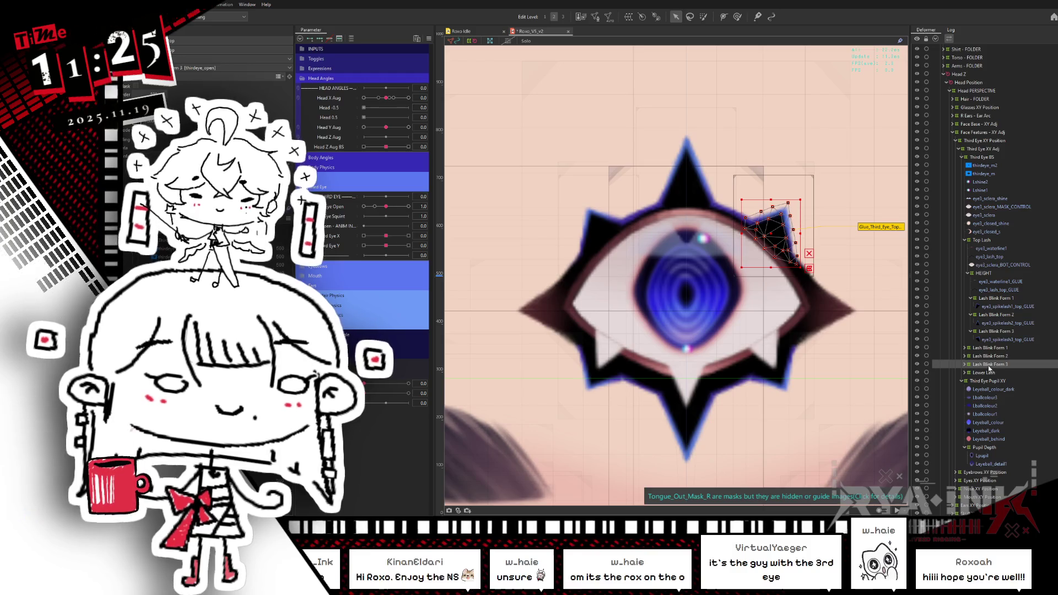
{"action": "left_click", "coordinate": [990, 348]}
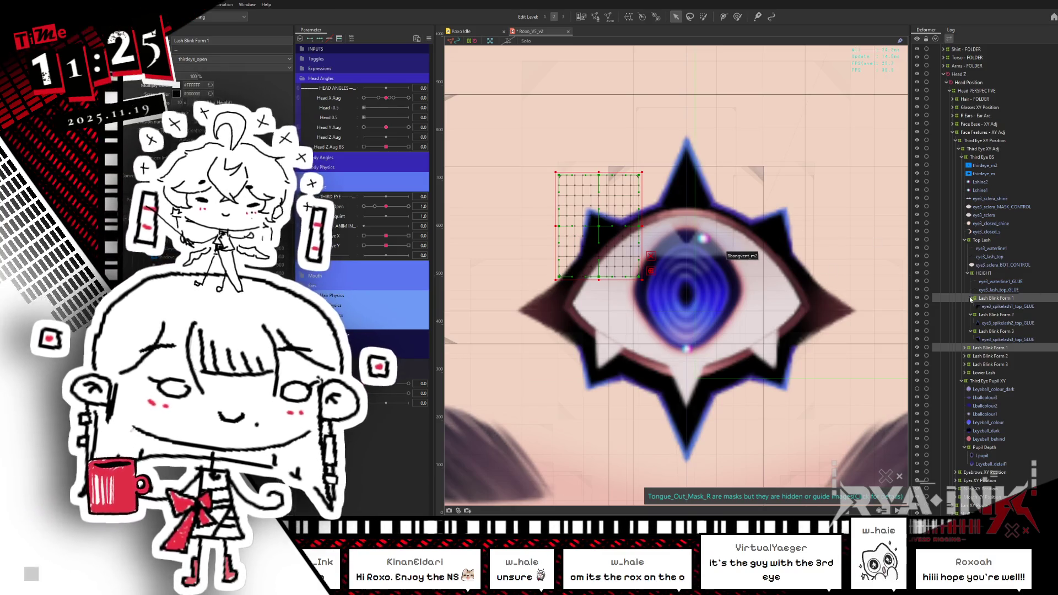
{"action": "left_click", "coordinate": [971, 298]}
{"action": "left_click", "coordinate": [971, 307]}
{"action": "left_click", "coordinate": [971, 315]}
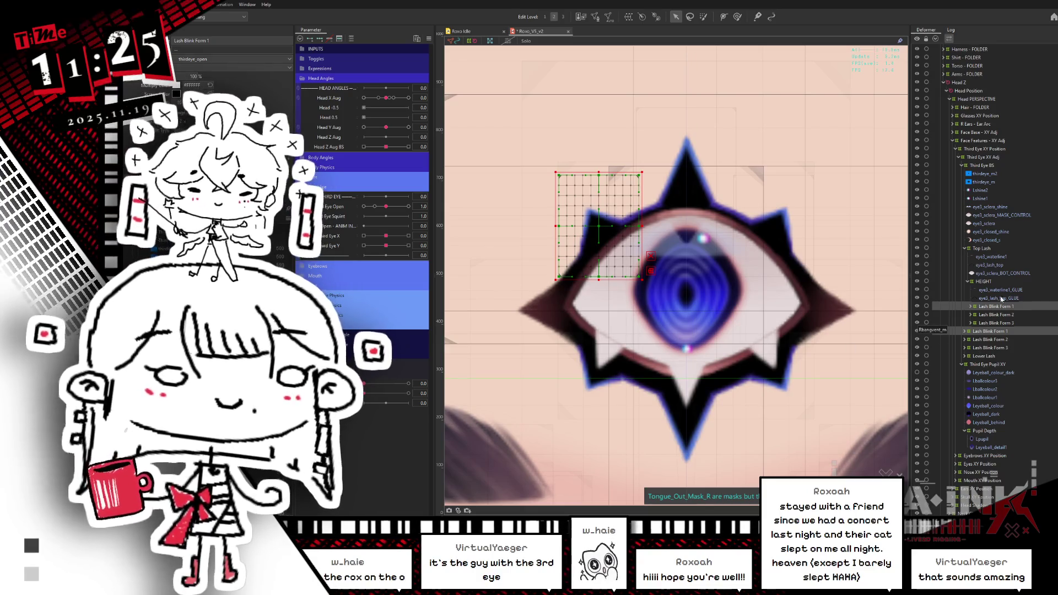
{"action": "left_click_drag", "start_coordinate": [386, 206], "coordinate": [364, 206]}
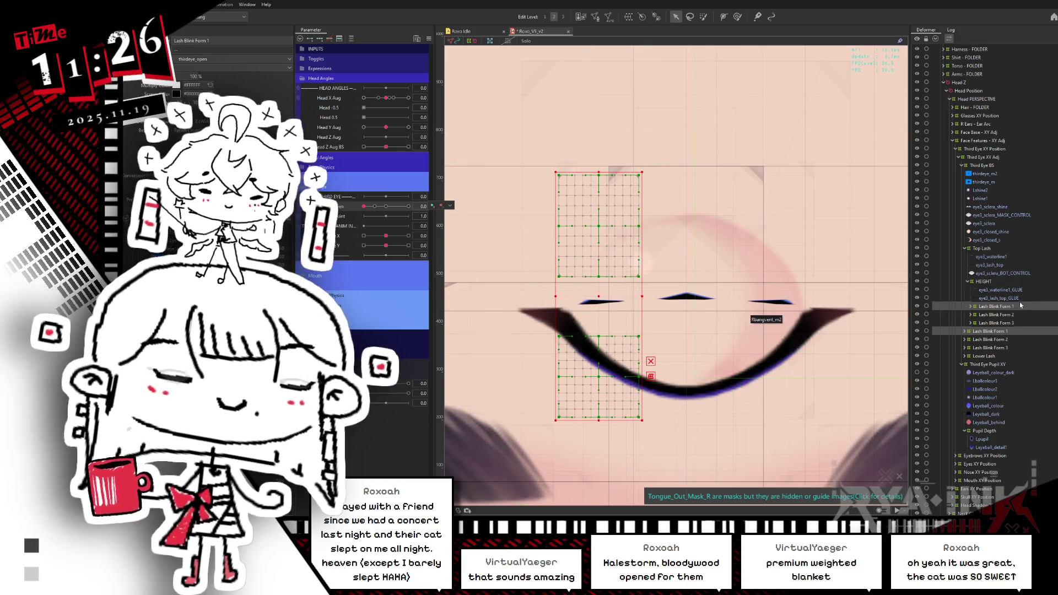
Test Third Eye Open from 0 back to 1, then collapse the HEIGHT group.
{"action": "mouse_move", "coordinate": [365, 206]}
{"action": "left_mouse_down"}
{"action": "mouse_move", "coordinate": [383, 208]}
{"action": "mouse_move", "coordinate": [350, 220]}
{"action": "left_mouse_up"}
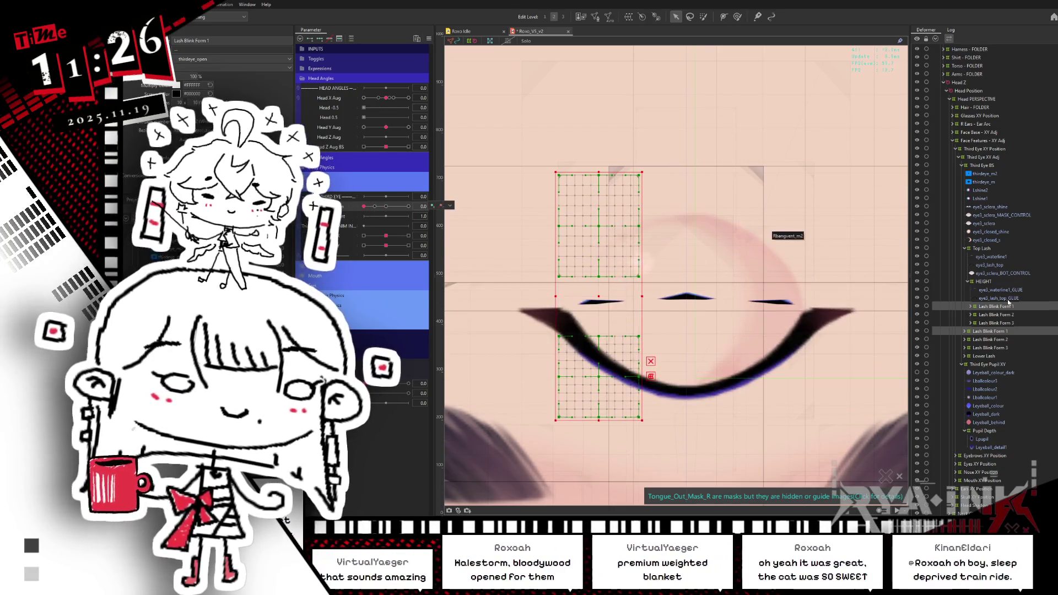
{"action": "left_click", "coordinate": [385, 209]}
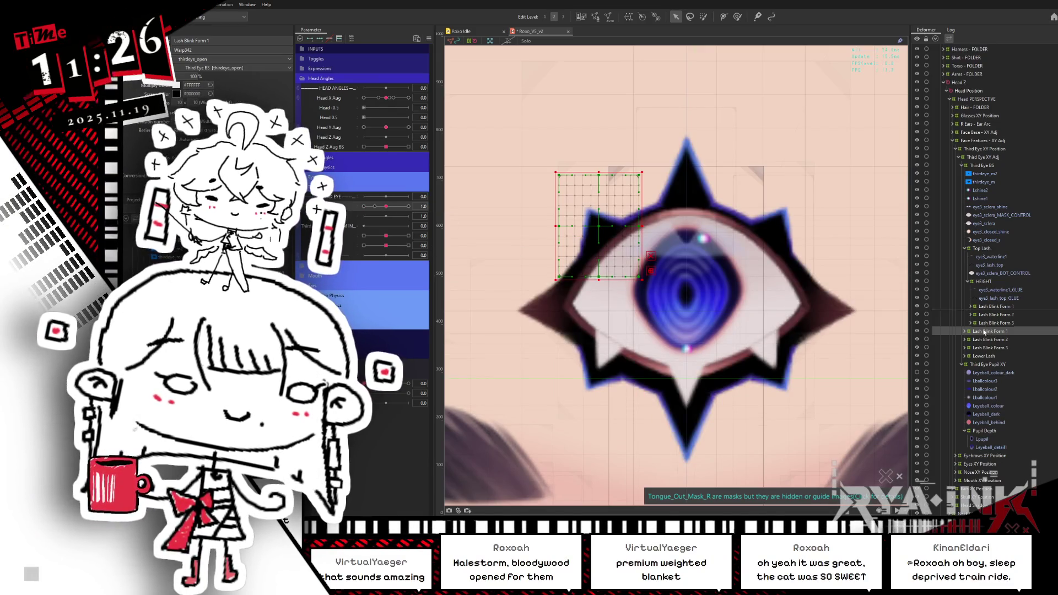
{"action": "left_click", "coordinate": [969, 282]}
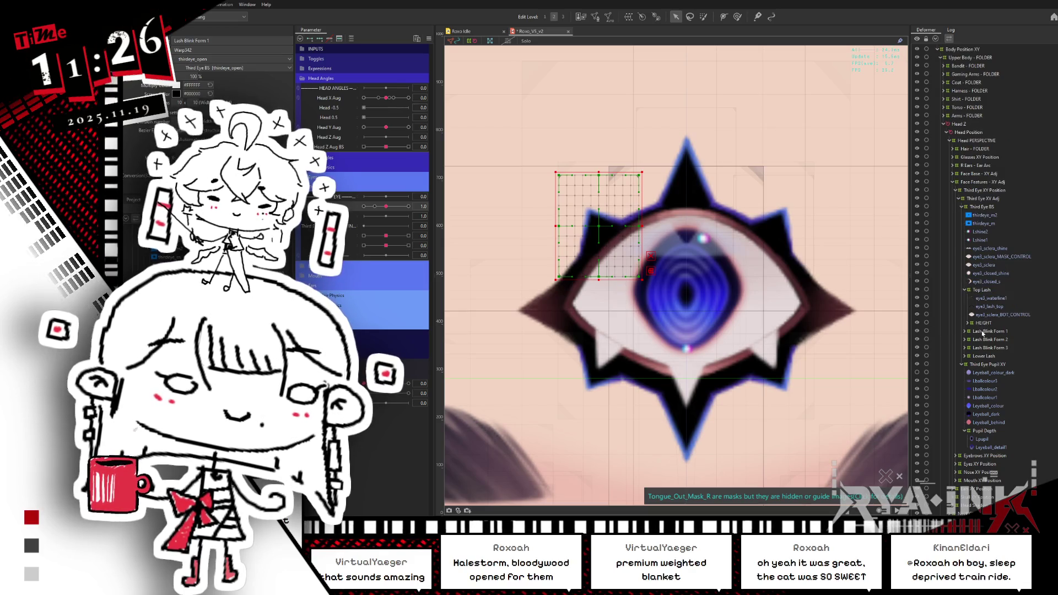
Nudge Third Eye Open to 0.9 and expand the HEIGHT deformer to reveal its Lash Blink Forms.
{"action": "left_click", "coordinate": [991, 348], "text": "shift"}
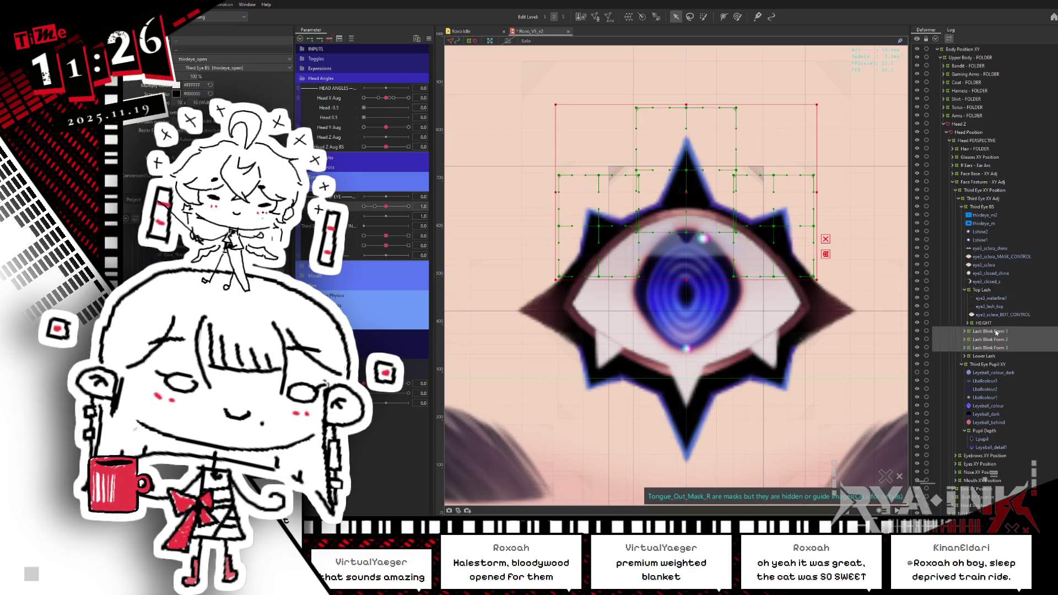
{"action": "mouse_move", "coordinate": [386, 206]}
{"action": "left_mouse_down"}
{"action": "mouse_move", "coordinate": [365, 218]}
{"action": "mouse_move", "coordinate": [387, 221]}
{"action": "left_mouse_up"}
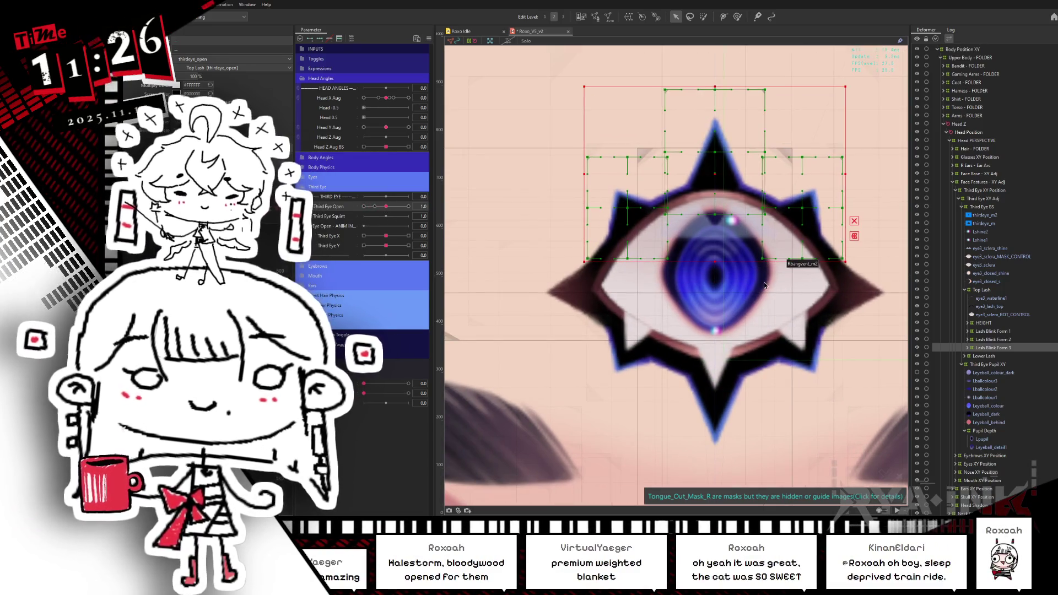
{"action": "scroll", "coordinate": [667, 257], "scroll_direction": "down", "scroll_amount": 3}
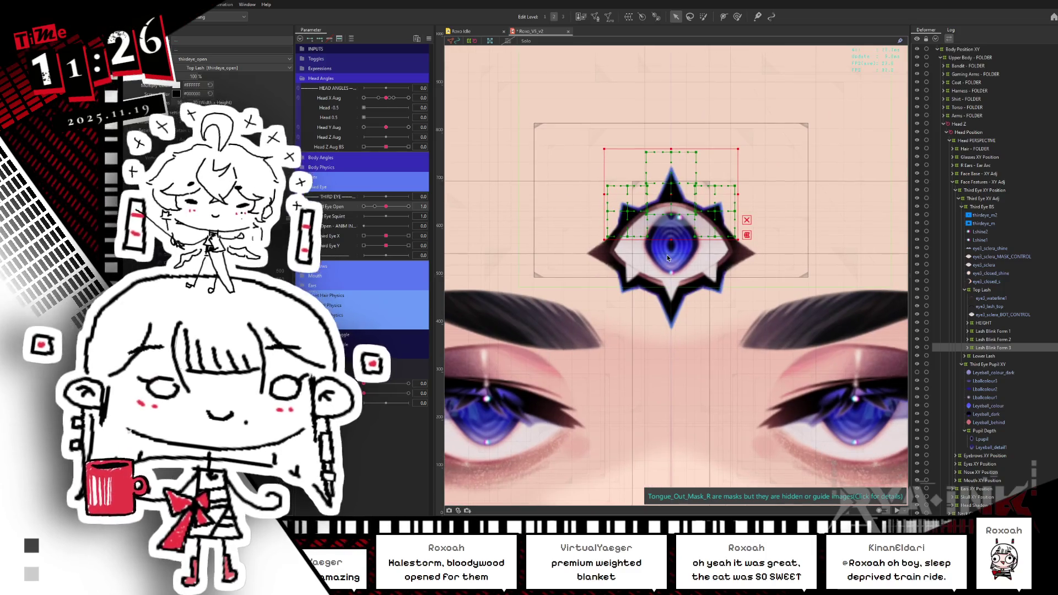
{"action": "left_click", "coordinate": [984, 323]}
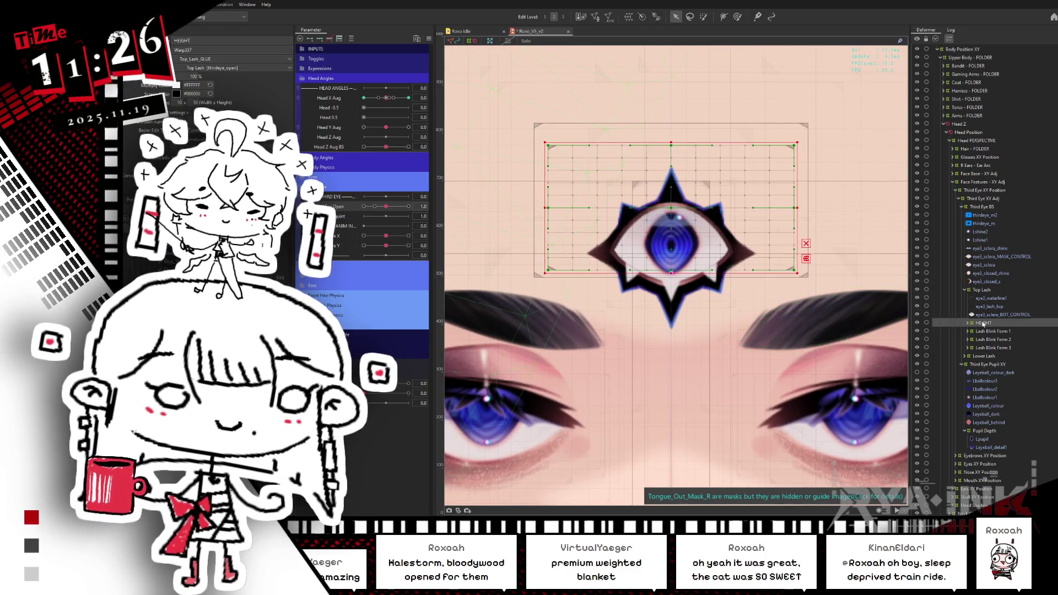
{"action": "double_click", "coordinate": [983, 323]}
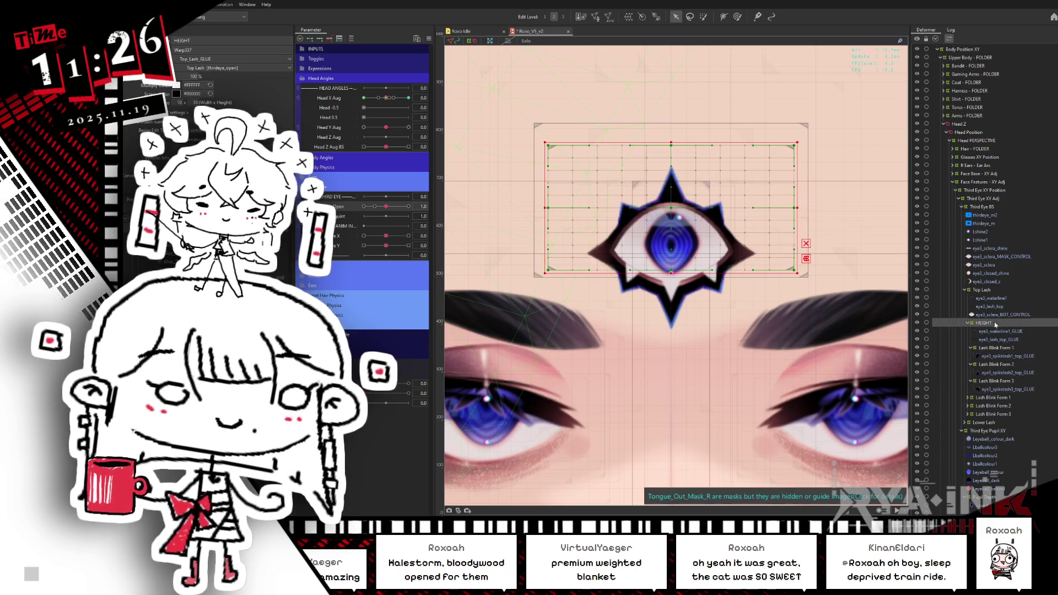
With Lash Blink Form 1 and eye3_spikelash1_top_GLUE selected, start creating a new warp deformer.
{"action": "left_click", "coordinate": [1011, 348]}
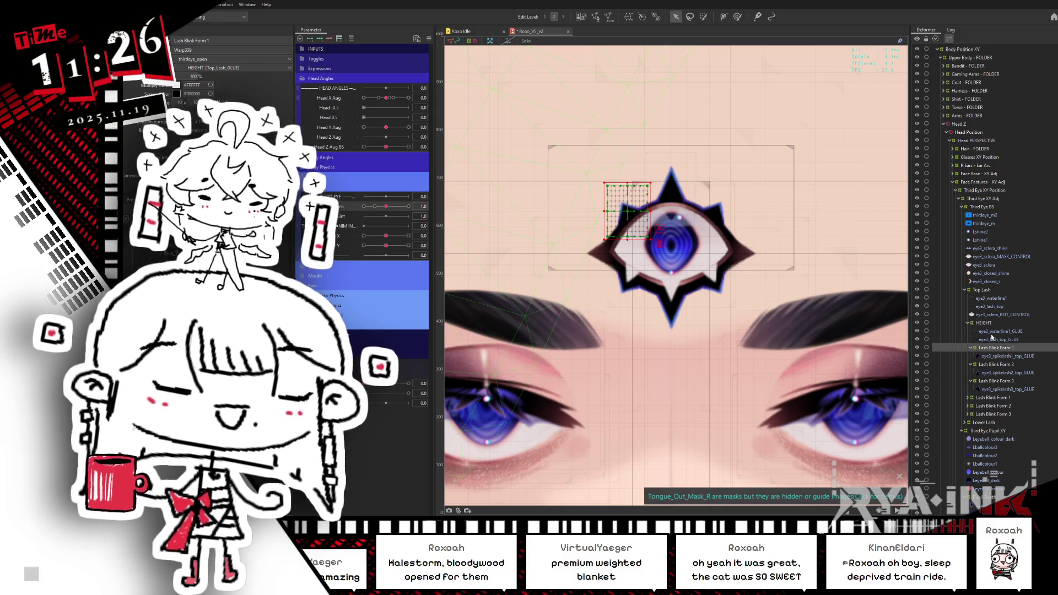
{"action": "left_click", "coordinate": [1022, 332]}
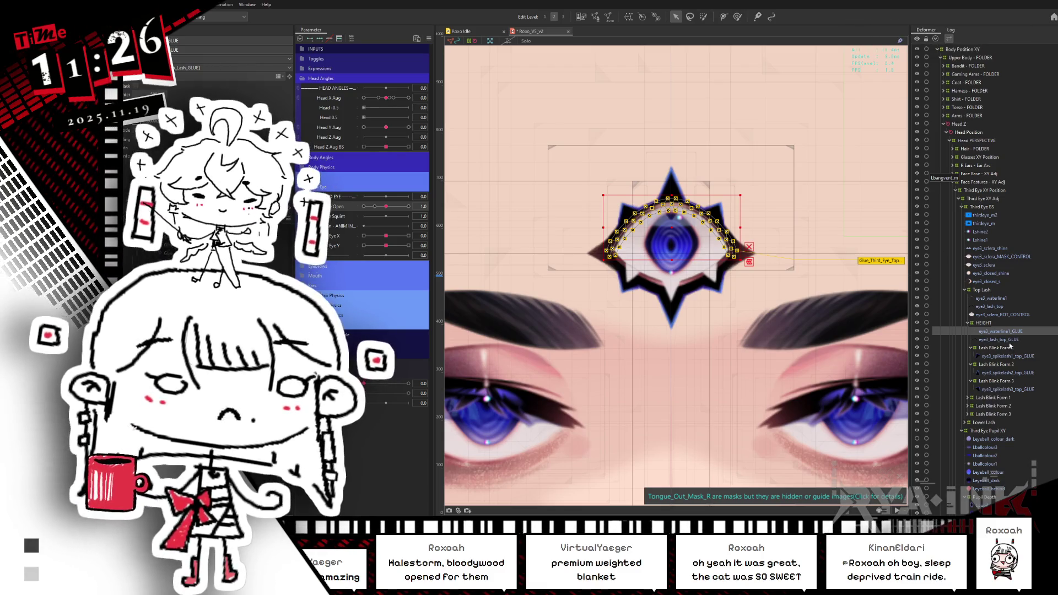
{"action": "left_click", "coordinate": [1000, 348]}
{"action": "left_click", "coordinate": [1008, 349]}
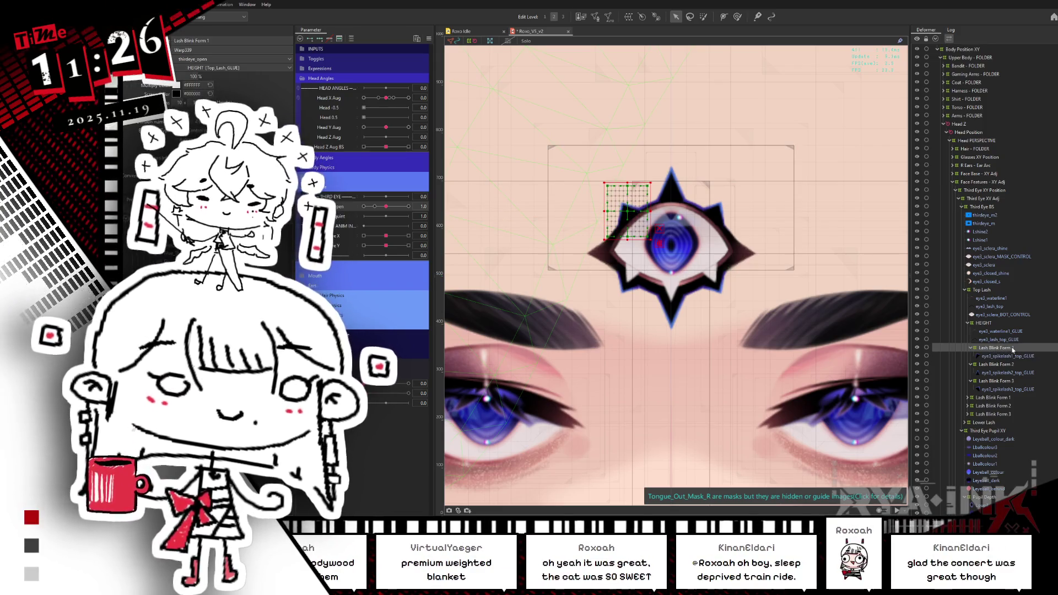
{"action": "left_click", "coordinate": [1011, 357]}
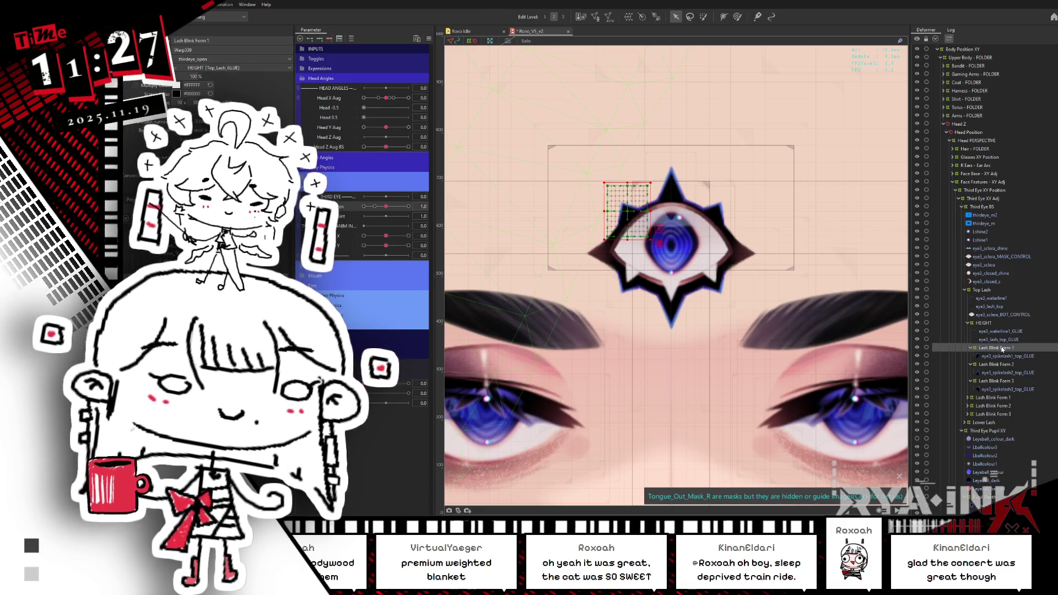
{"action": "left_click", "coordinate": [629, 17]}
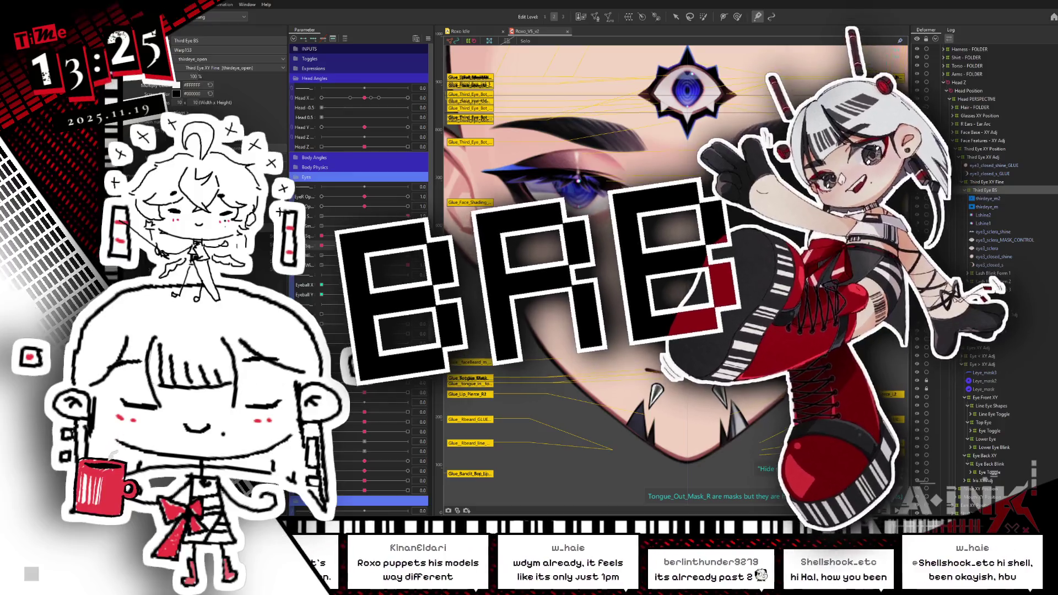